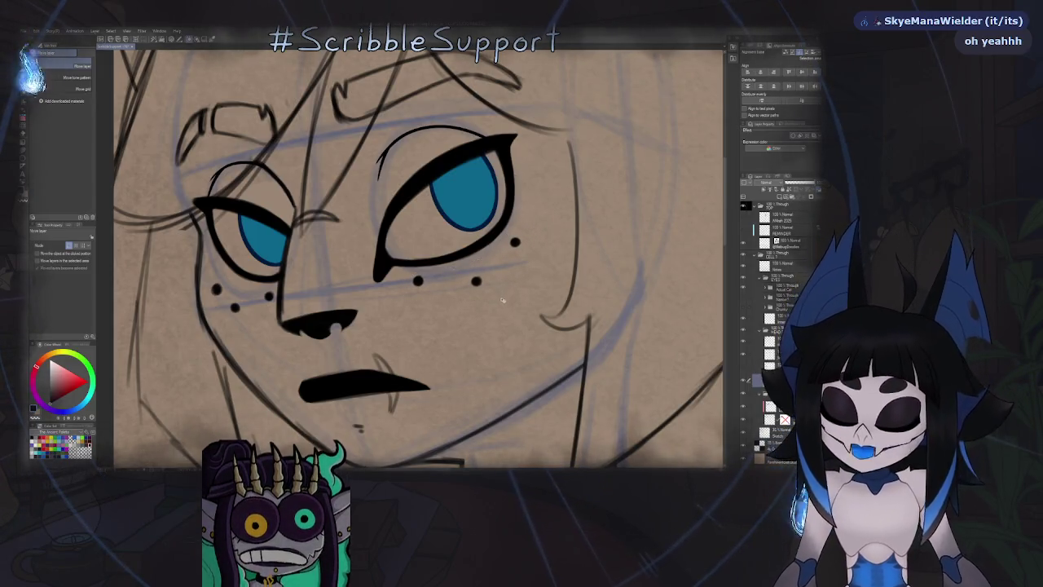
# Switch to the four-panel comparison canvas and zoom in on the lower-left face.
pyautogui.press('b')
pyautogui.hotkey('ctrl', '-')
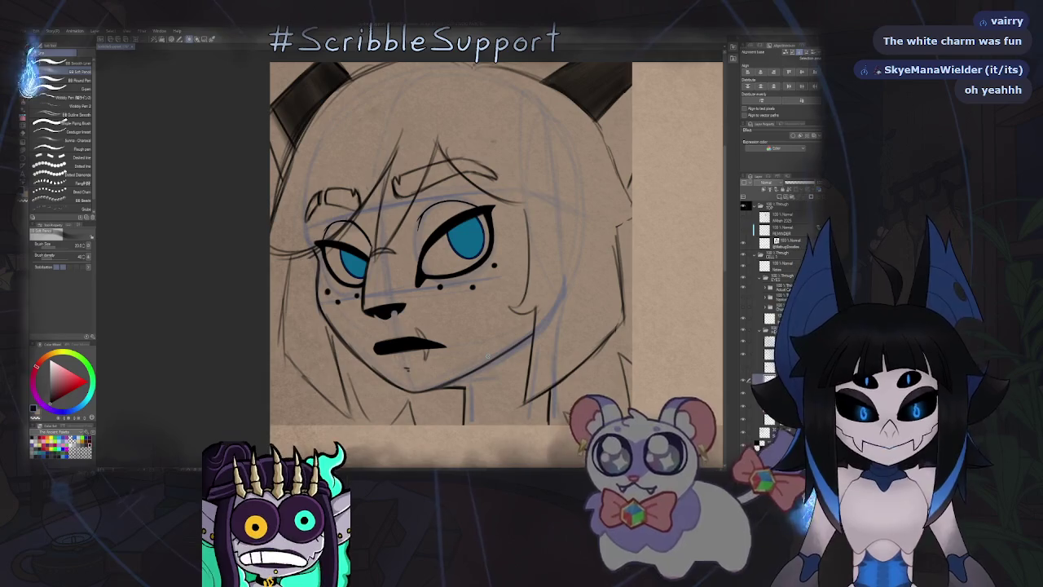
pyautogui.hotkey('ctrl', 'Tab')
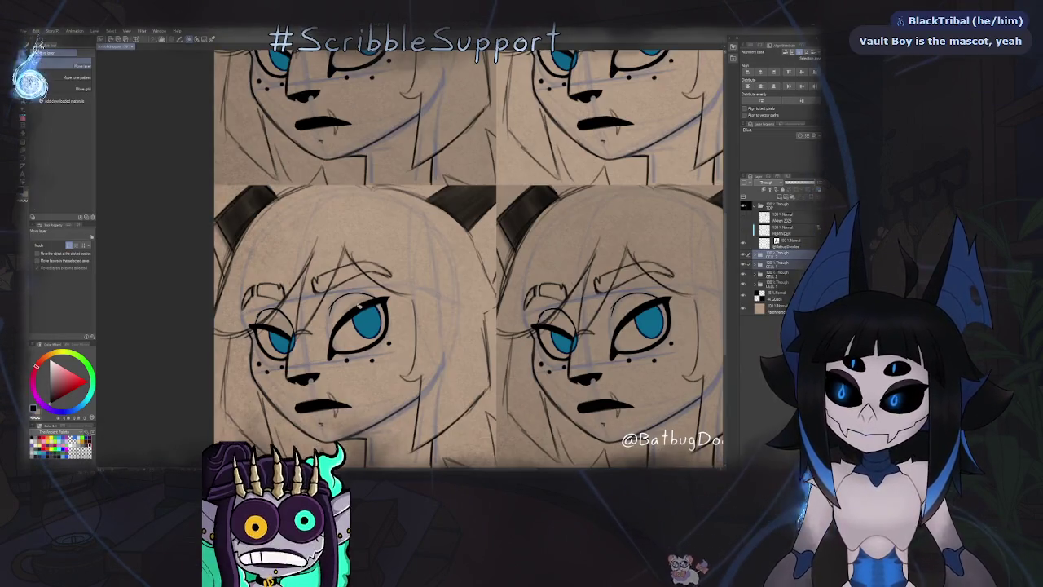
pyautogui.moveTo(334, 317); pyautogui.dragTo(370, 301)
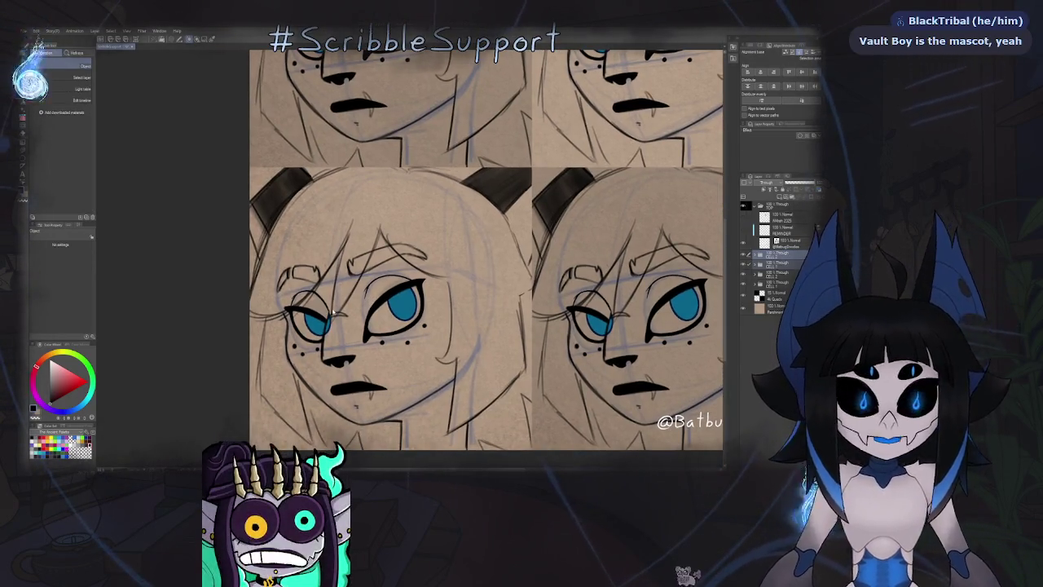
pyautogui.scroll(2, 310, 310)
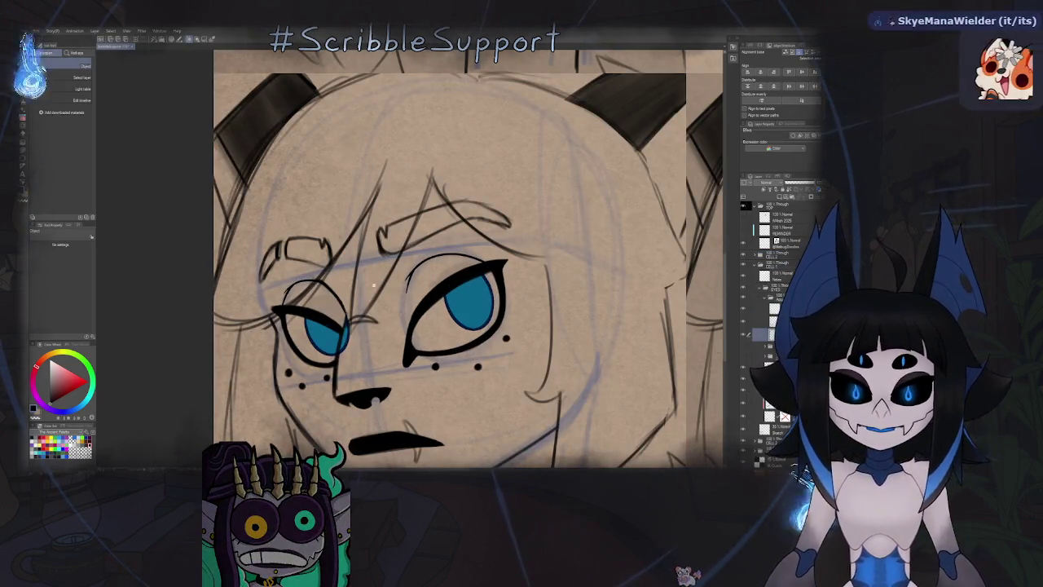
pyautogui.scroll(-3, 428, 238)
pyautogui.moveTo(429, 244); pyautogui.dragTo(333, 308)
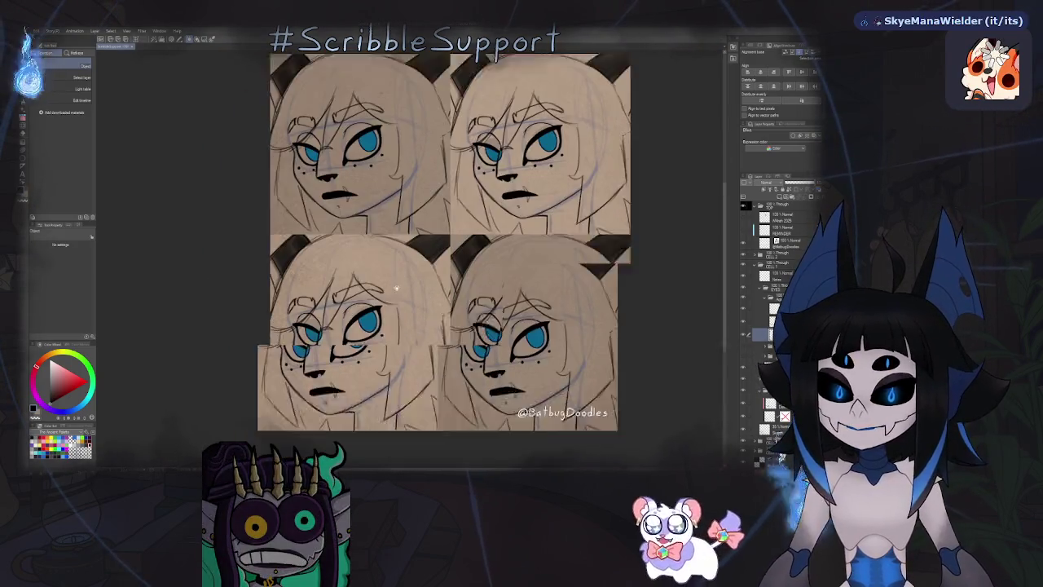
pyautogui.scroll(5, 335, 294)
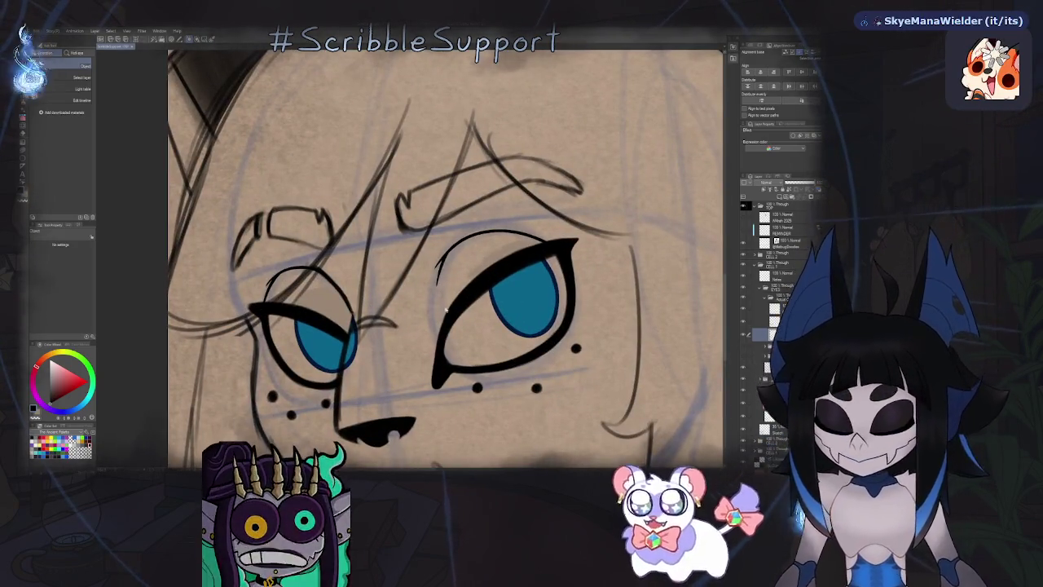
# Paint white highlight strokes along the tops of the lower-left face's eyes with a pen.
pyautogui.press('p')
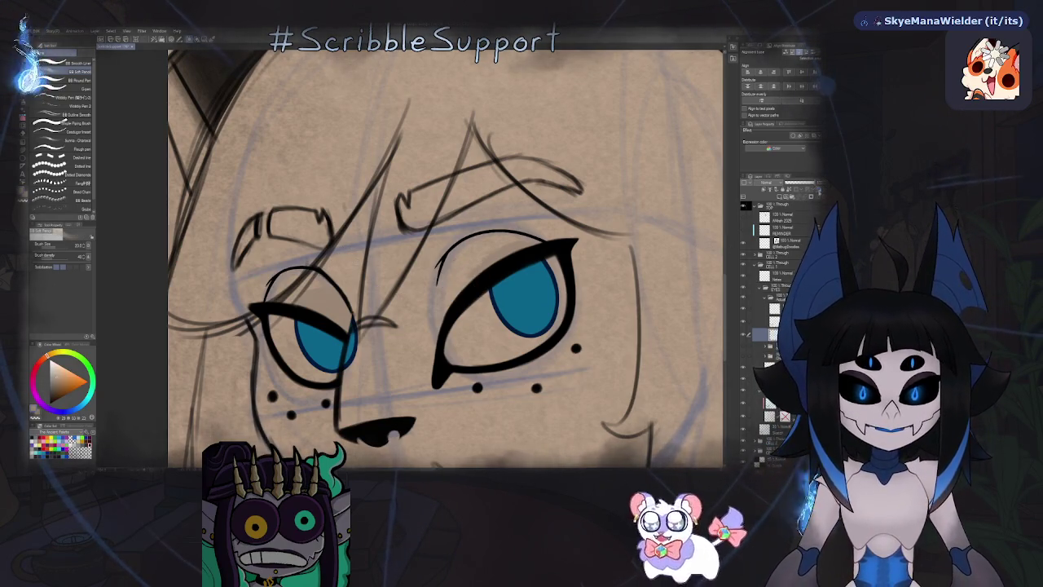
pyautogui.moveTo(466, 273); pyautogui.dragTo(542, 245)
pyautogui.moveTo(297, 308); pyautogui.dragTo(346, 295)
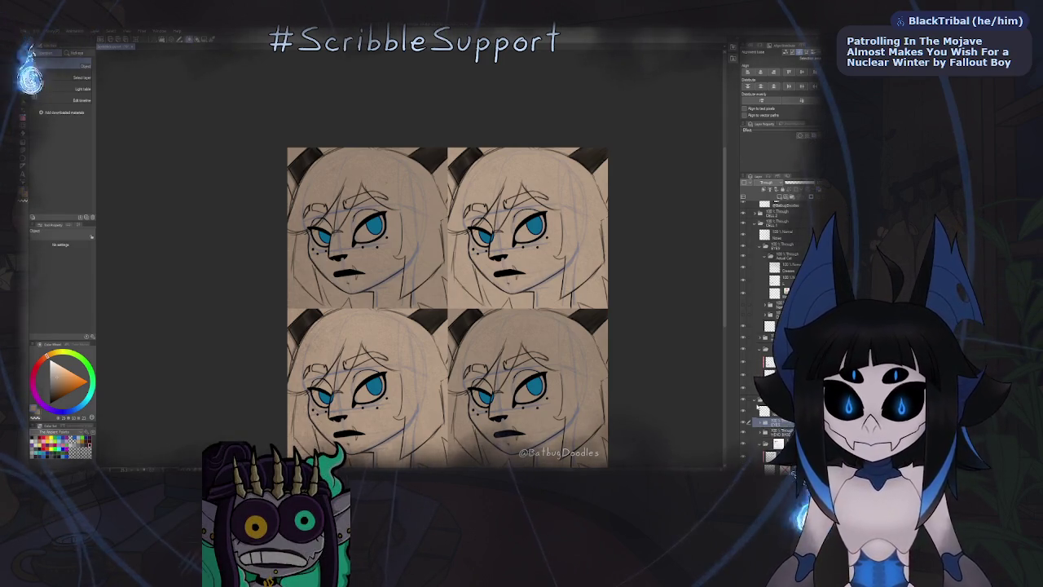
# Collapse the open layer folders and toggle each cell's visibility to compare the drawings.
pyautogui.scroll(3, 759, 349)
pyautogui.click(762, 285)
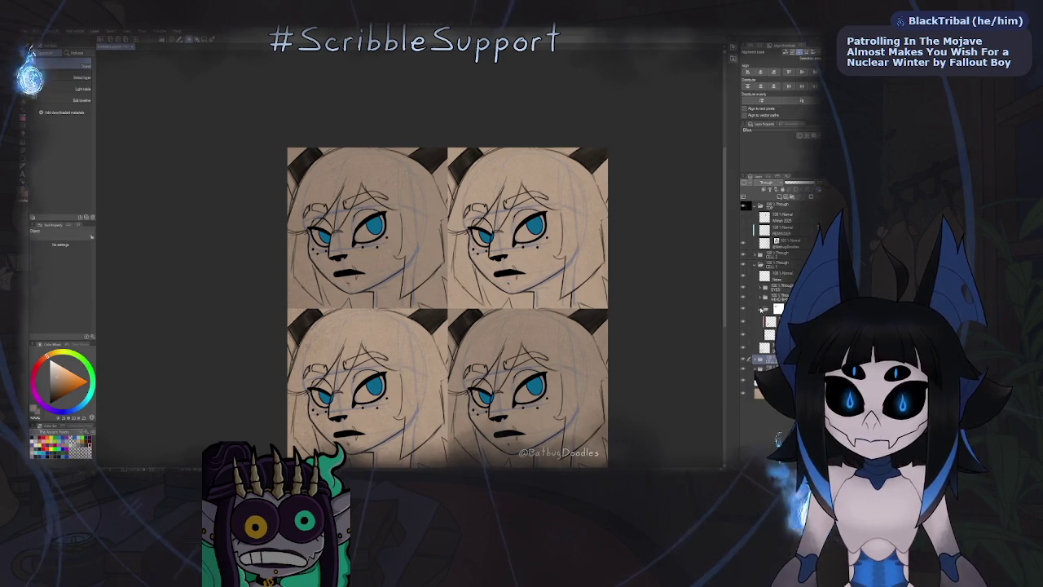
pyautogui.click(758, 268)
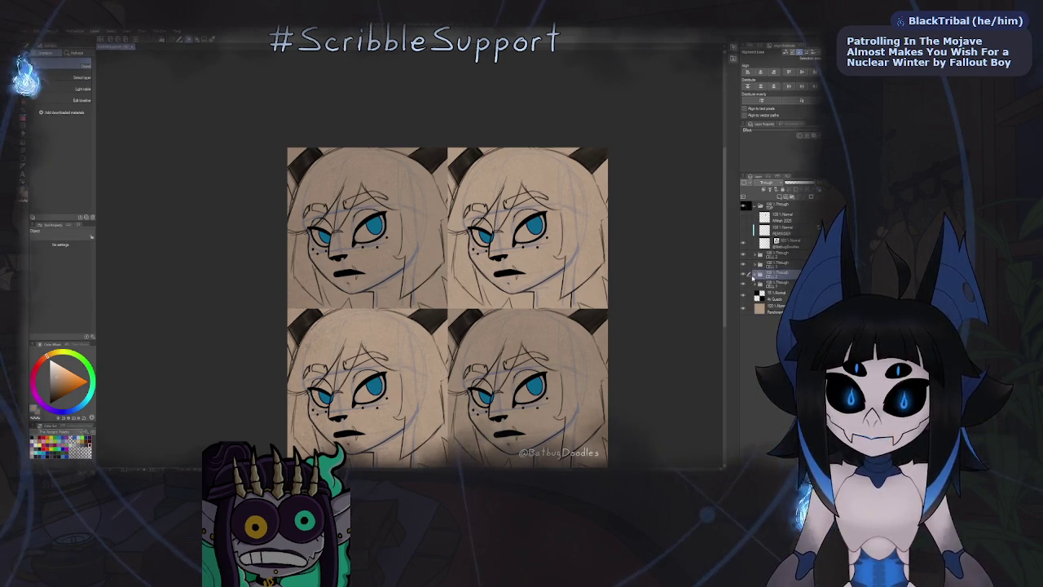
pyautogui.click(746, 284)
pyautogui.click(744, 275)
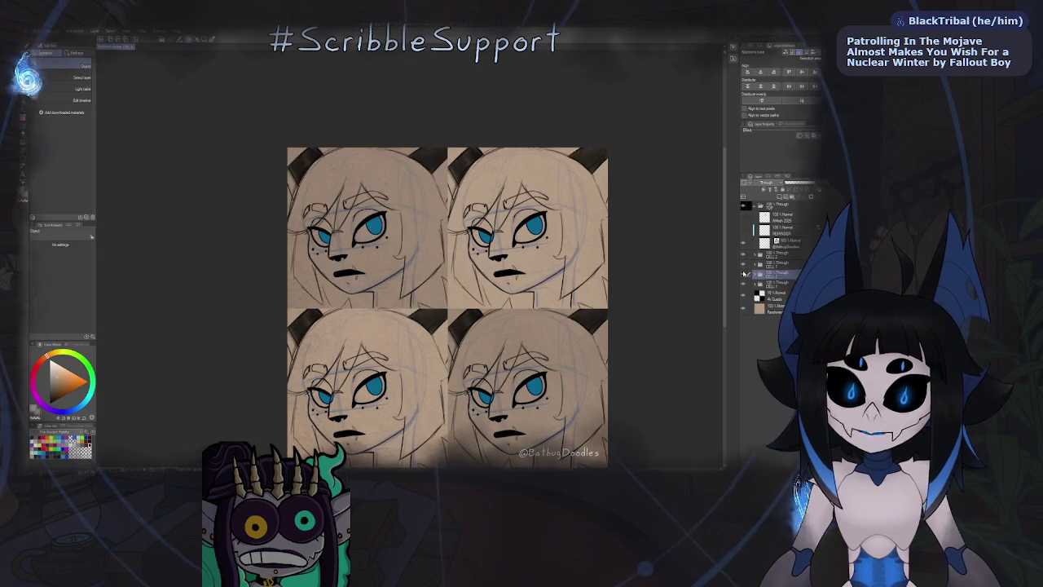
pyautogui.click(744, 274)
pyautogui.click(744, 274)
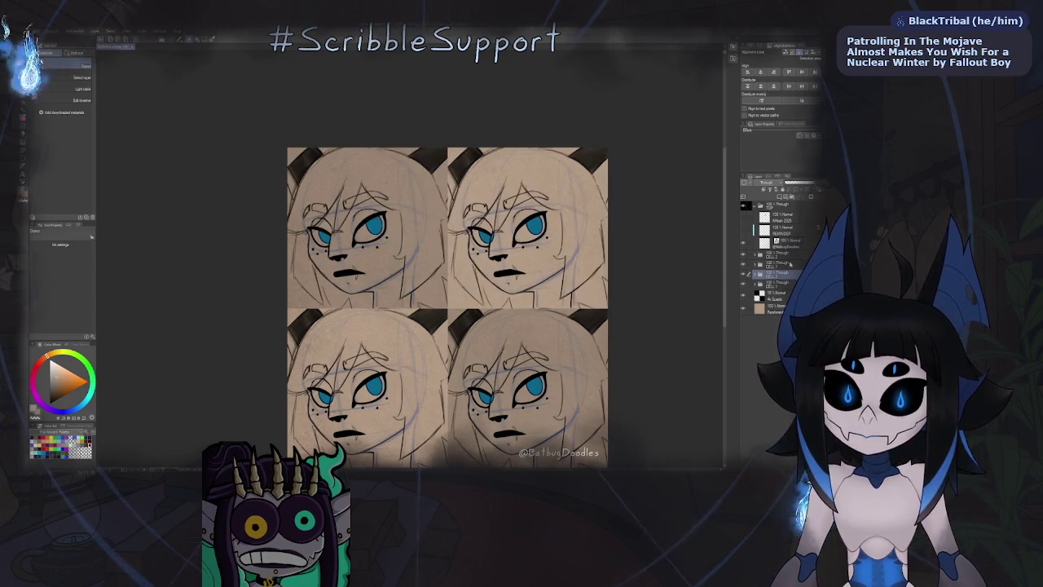
pyautogui.click(744, 265)
pyautogui.click(744, 265)
# Select the CELL 3 and CELL 2 folders, then expand CELL 1 and a folder in EYES.
pyautogui.click(782, 266)
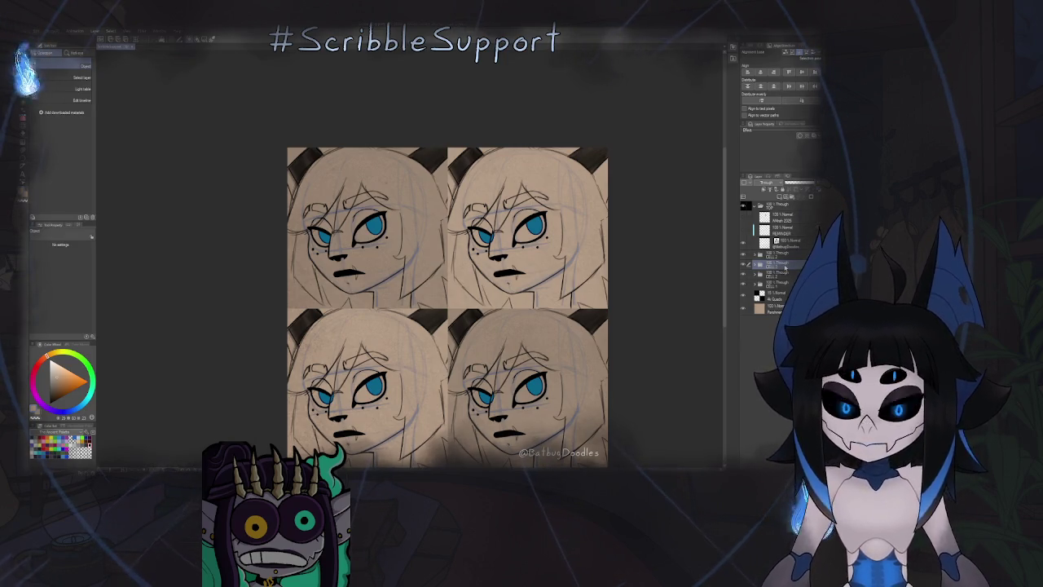
pyautogui.click(771, 255)
pyautogui.press('Return')
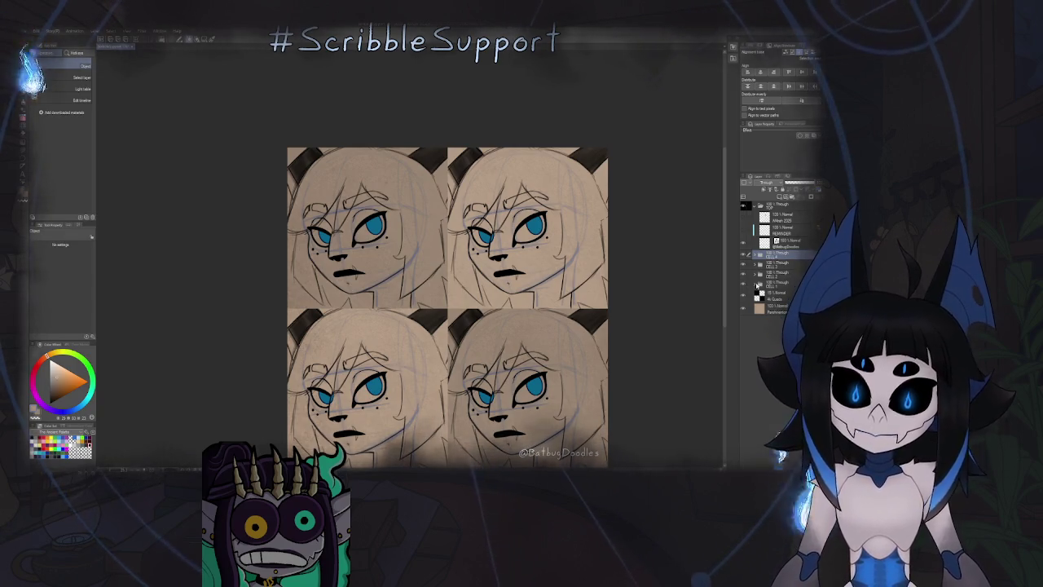
pyautogui.click(757, 283)
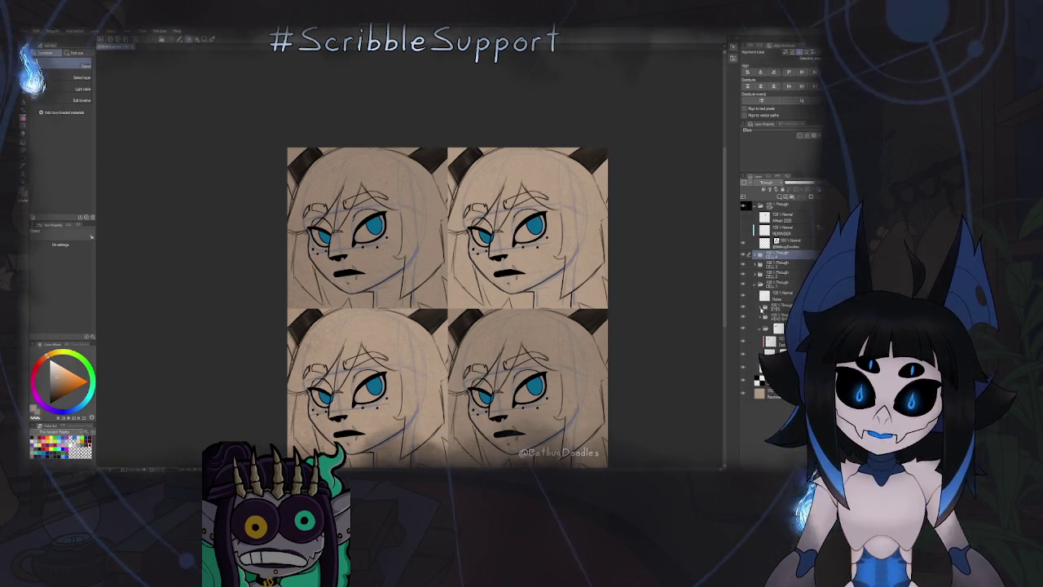
pyautogui.click(761, 309)
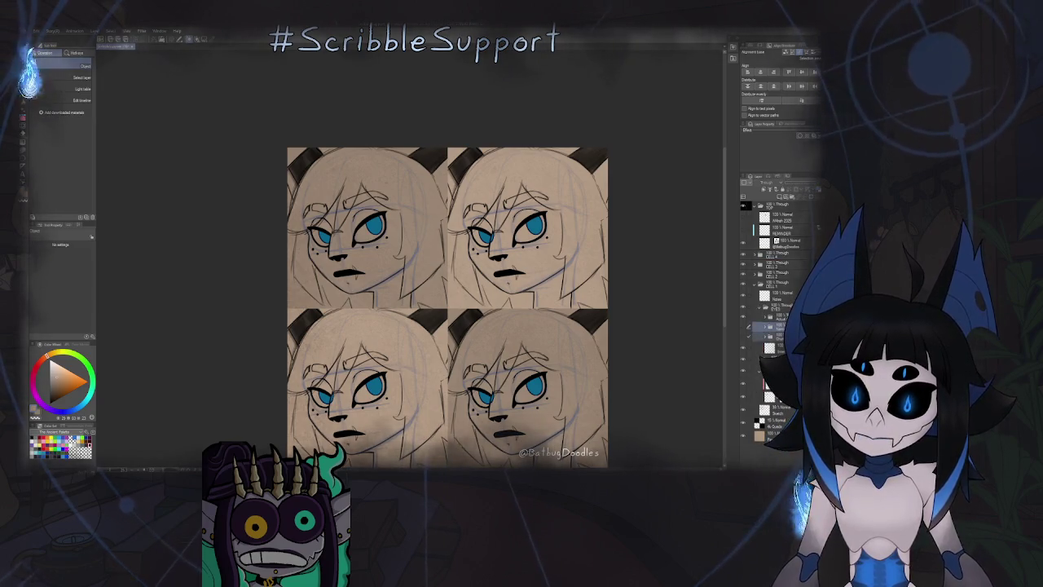
pyautogui.click(774, 327)
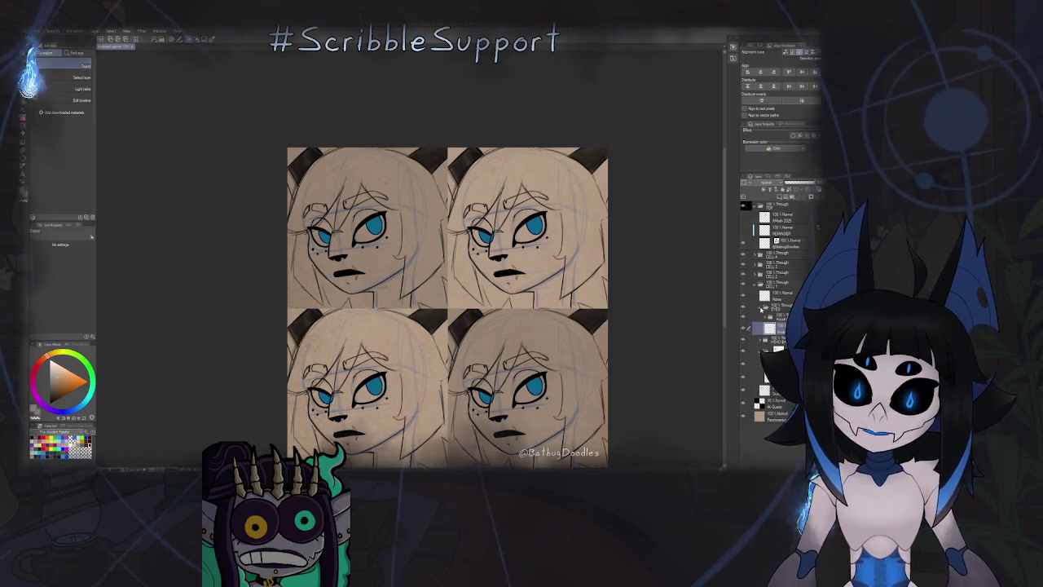
# Reopen CELL 1's EYES folder and show the top-left face's thick eyeliner layer.
pyautogui.click(757, 284)
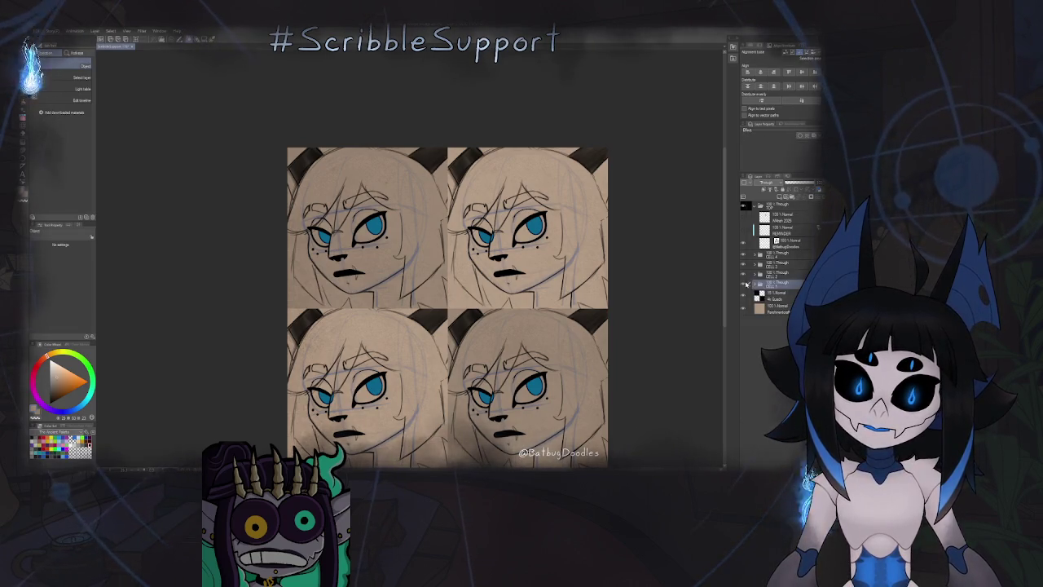
pyautogui.click(756, 284)
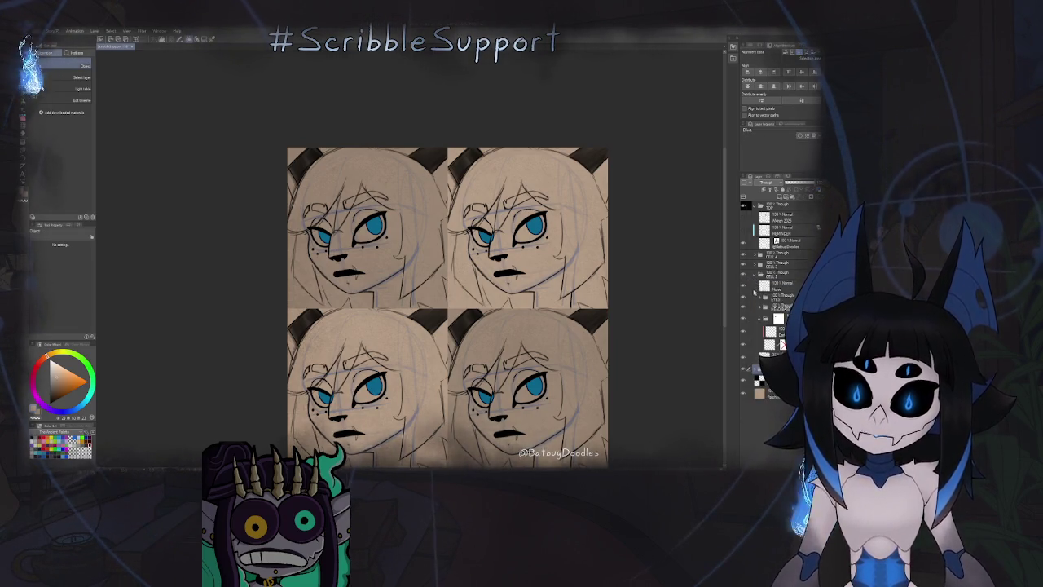
pyautogui.click(760, 297)
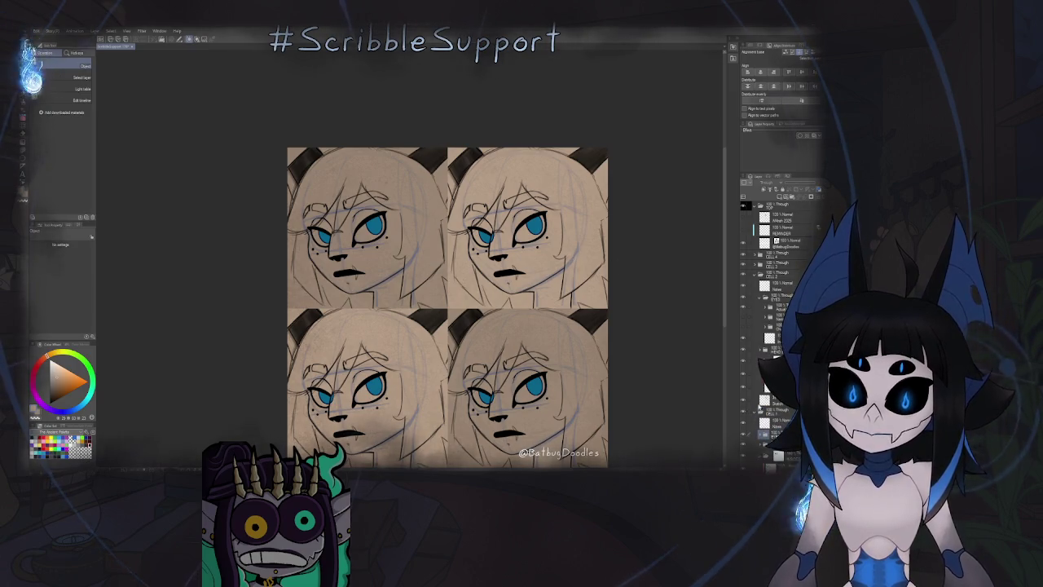
pyautogui.scroll(-2, 760, 405)
pyautogui.scroll(-1, 754, 416)
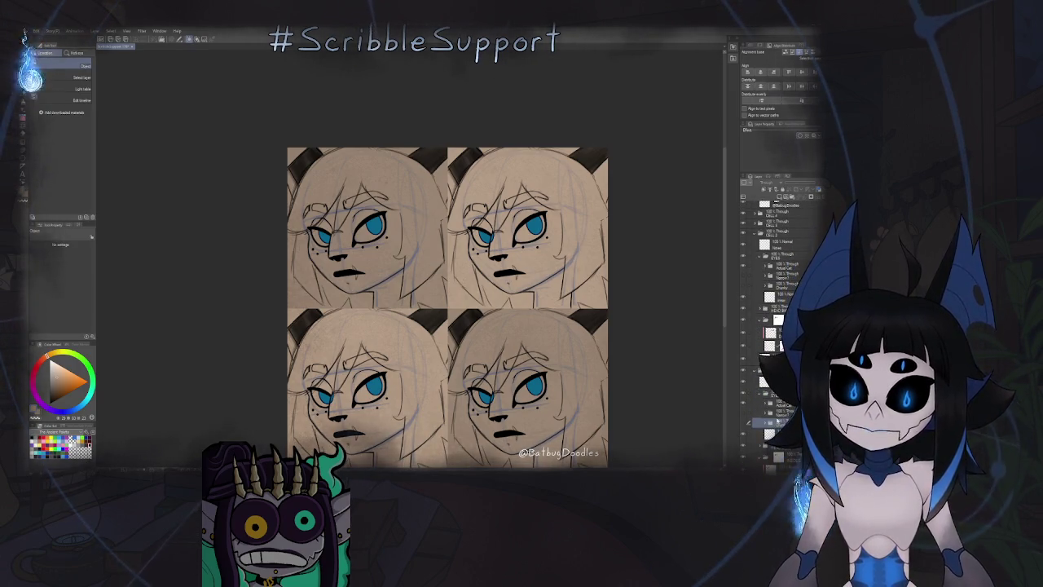
pyautogui.click(743, 405)
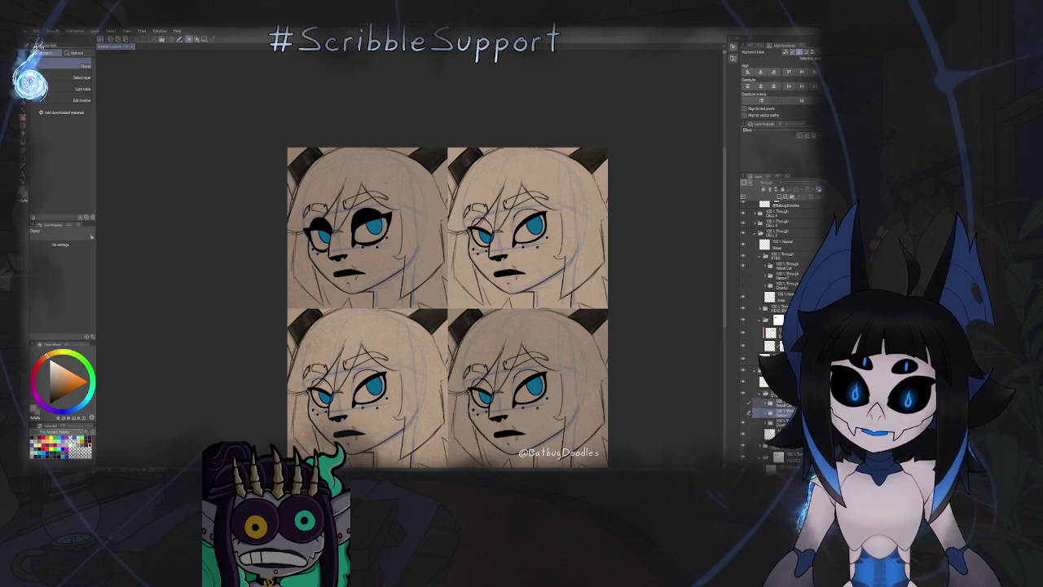
# Raise the eyeliner layer in the stack and reveal the top-right face's half-closed eyelids.
pyautogui.moveTo(748, 422); pyautogui.dragTo(782, 205)
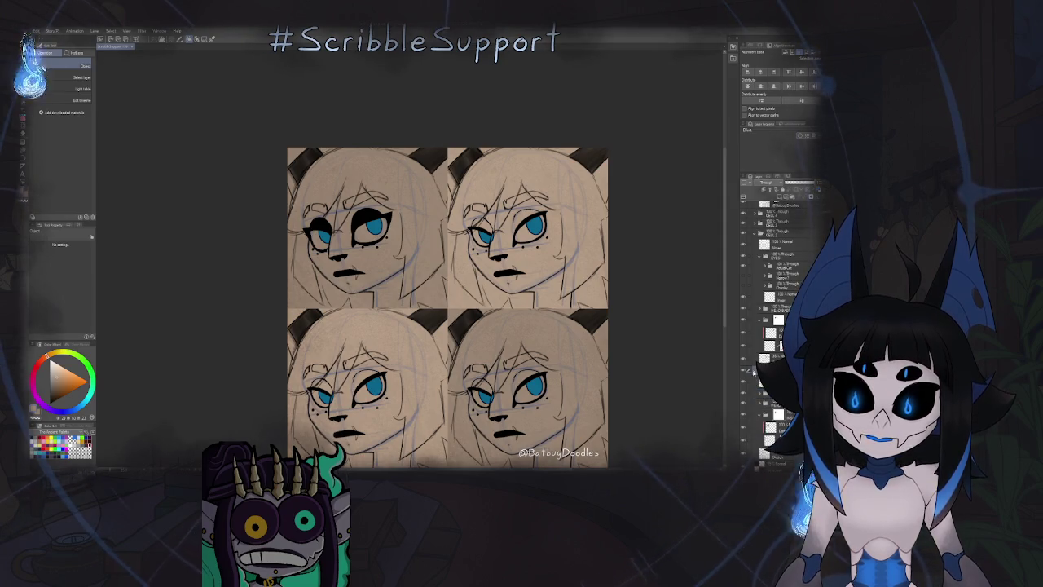
pyautogui.scroll(2, 753, 370)
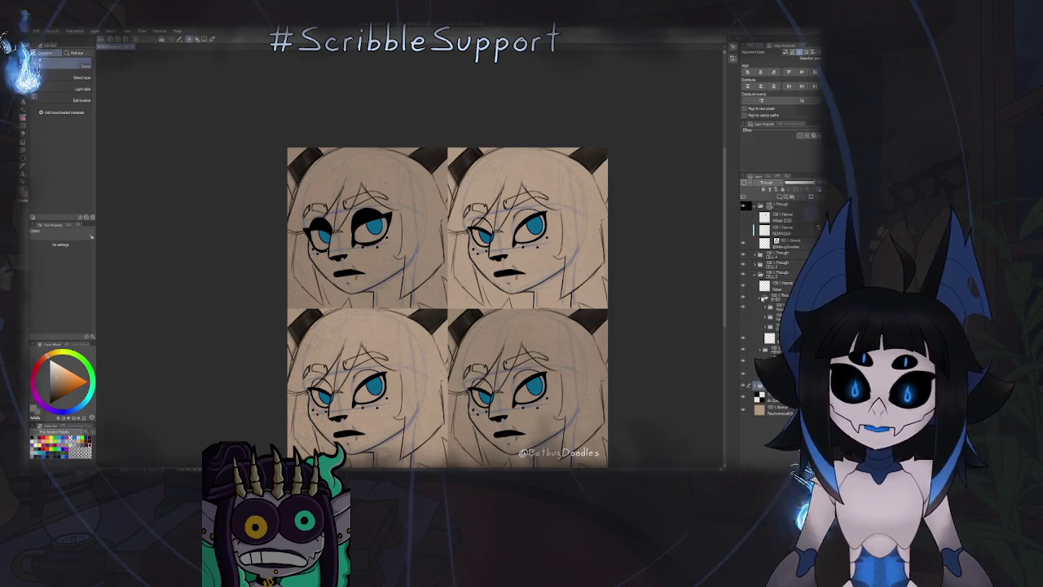
pyautogui.click(743, 320)
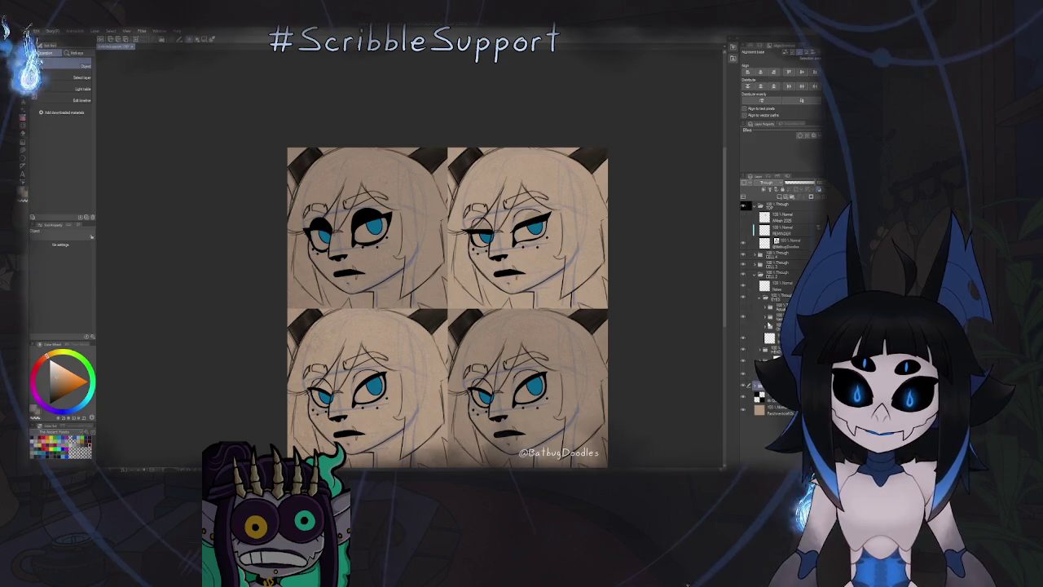
pyautogui.click(770, 352)
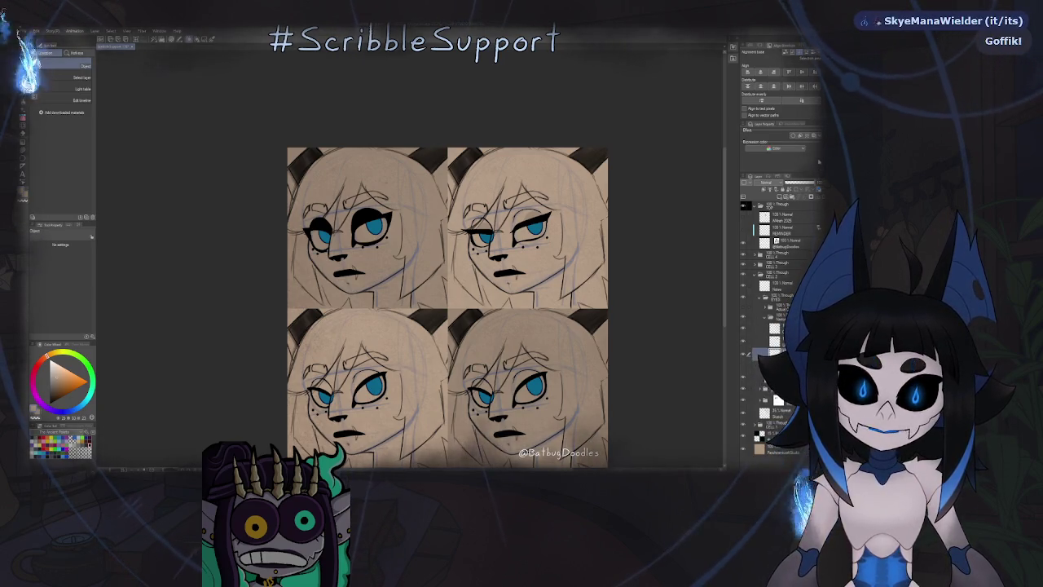
pyautogui.click(806, 135)
pyautogui.click(752, 317)
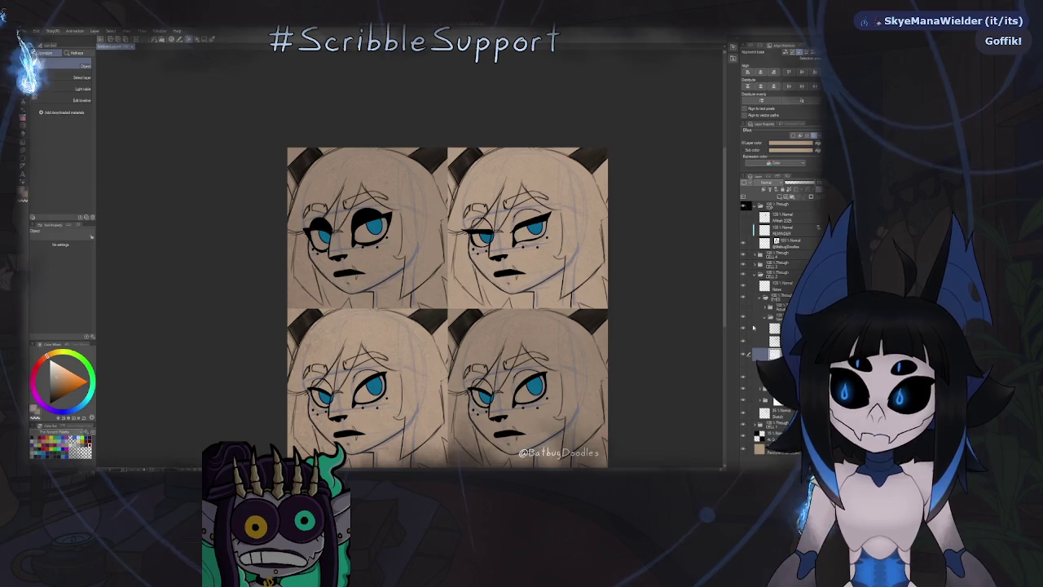
pyautogui.click(751, 317)
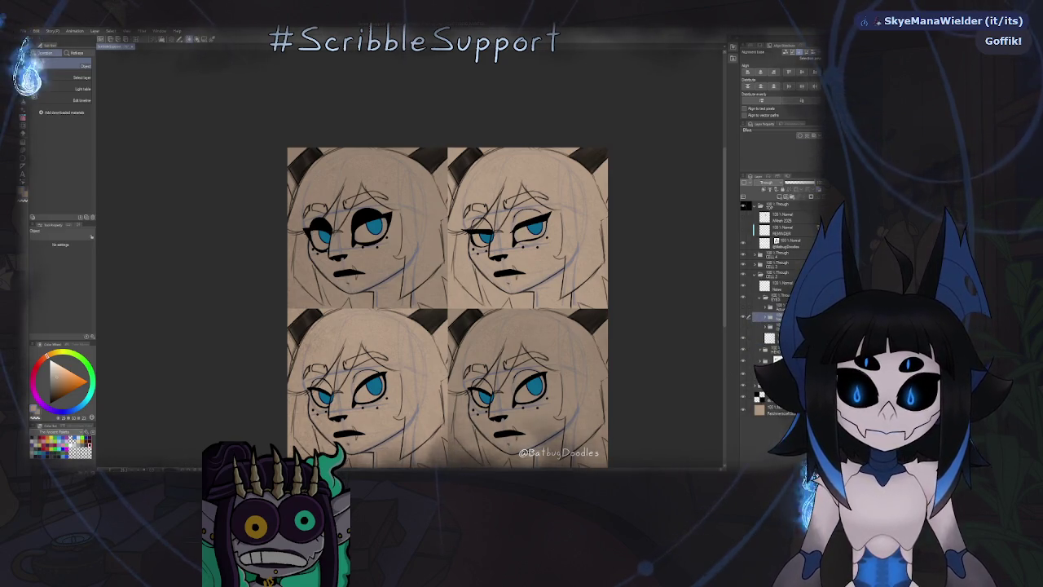
pyautogui.click(762, 302)
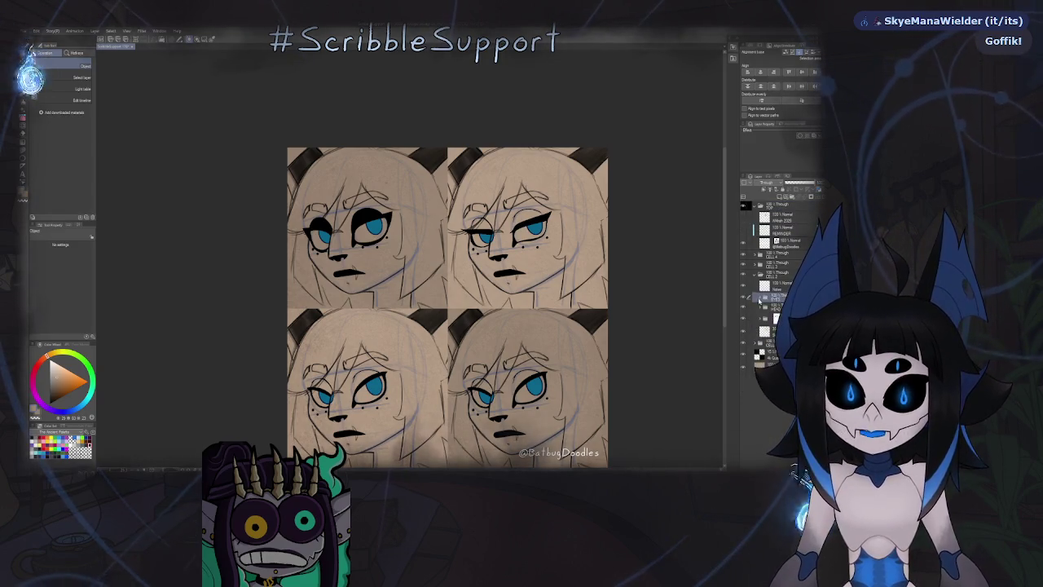
pyautogui.click(751, 275)
pyautogui.click(743, 276)
pyautogui.click(743, 276)
pyautogui.click(754, 274)
pyautogui.click(761, 288)
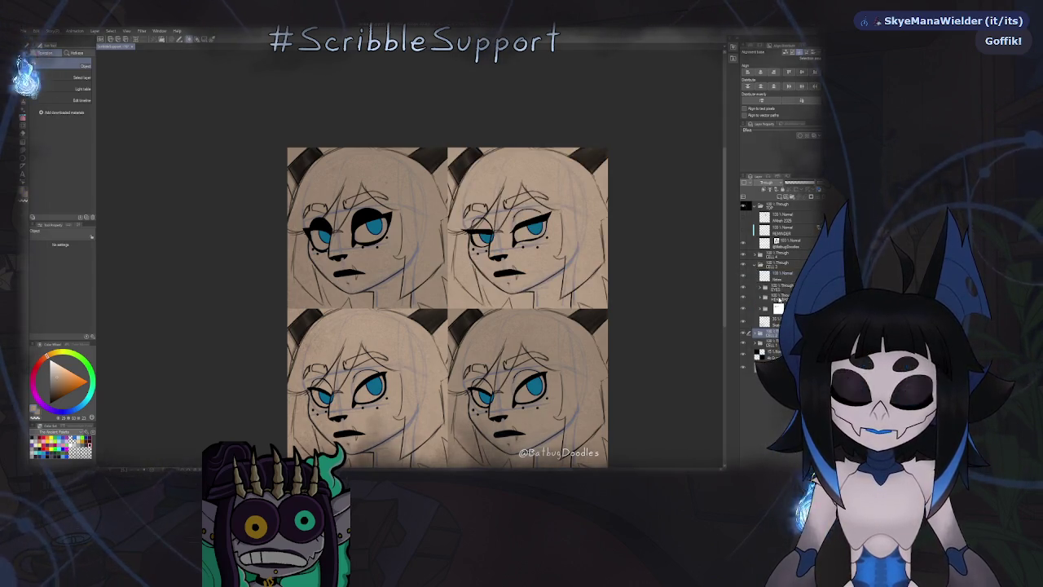
pyautogui.click(763, 299)
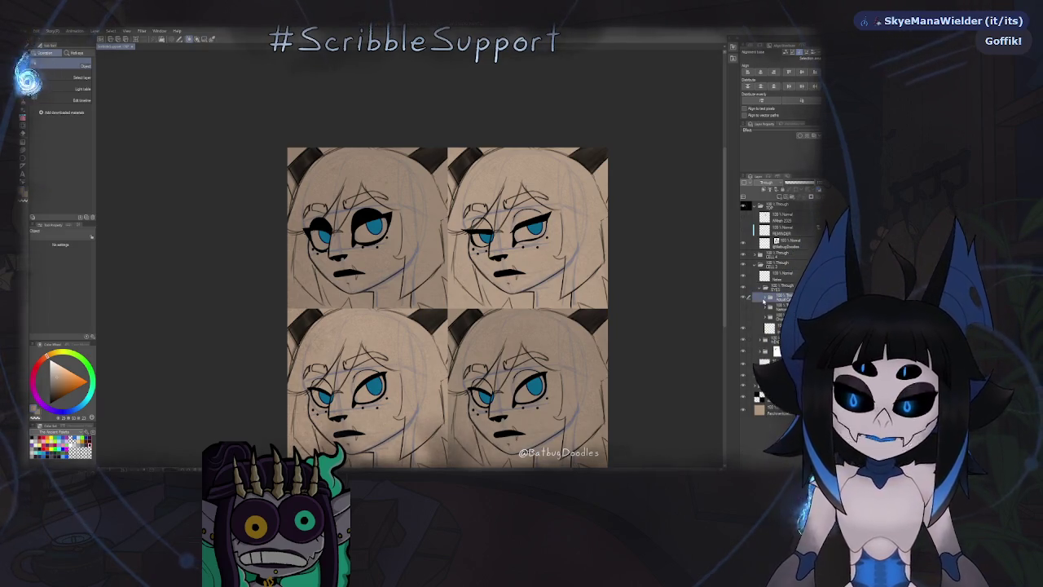
pyautogui.click(770, 307)
pyautogui.click(764, 295)
pyautogui.click(757, 265)
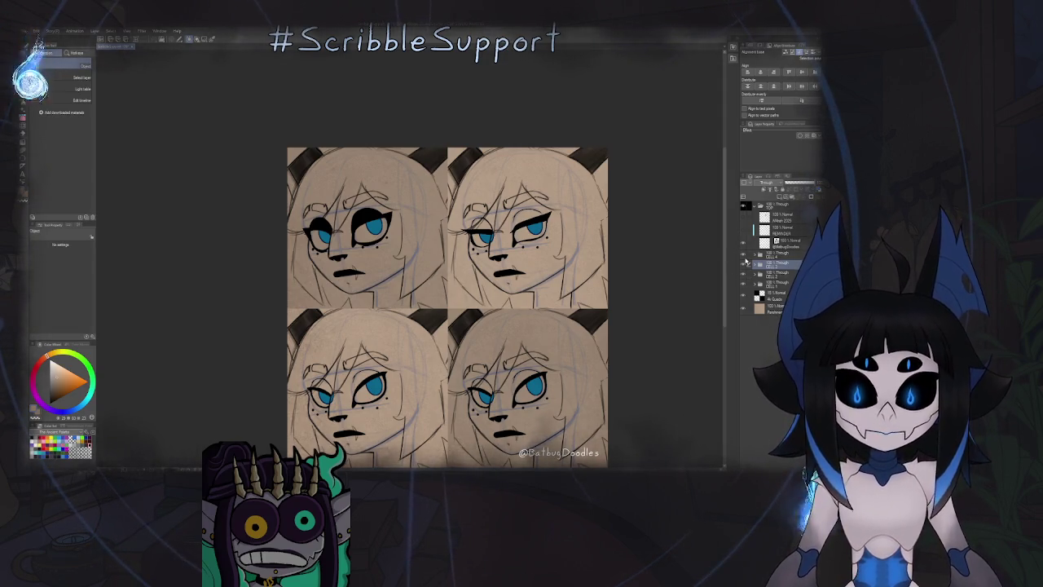
# Expand CELL 4's EYES folder and hide the bottom-right face's black eyeliner and lashes.
pyautogui.click(743, 257)
pyautogui.click(743, 258)
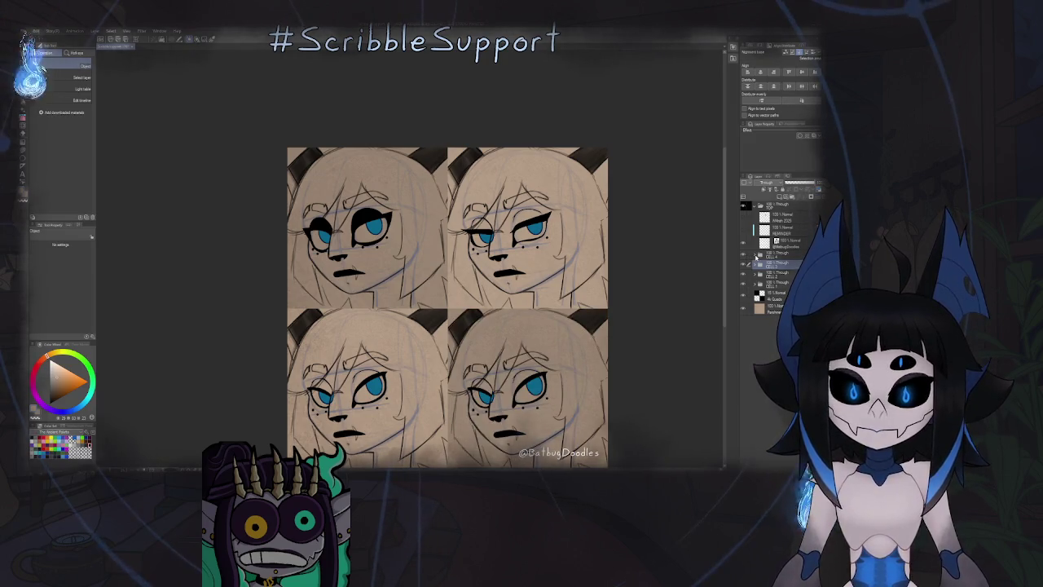
pyautogui.click(755, 256)
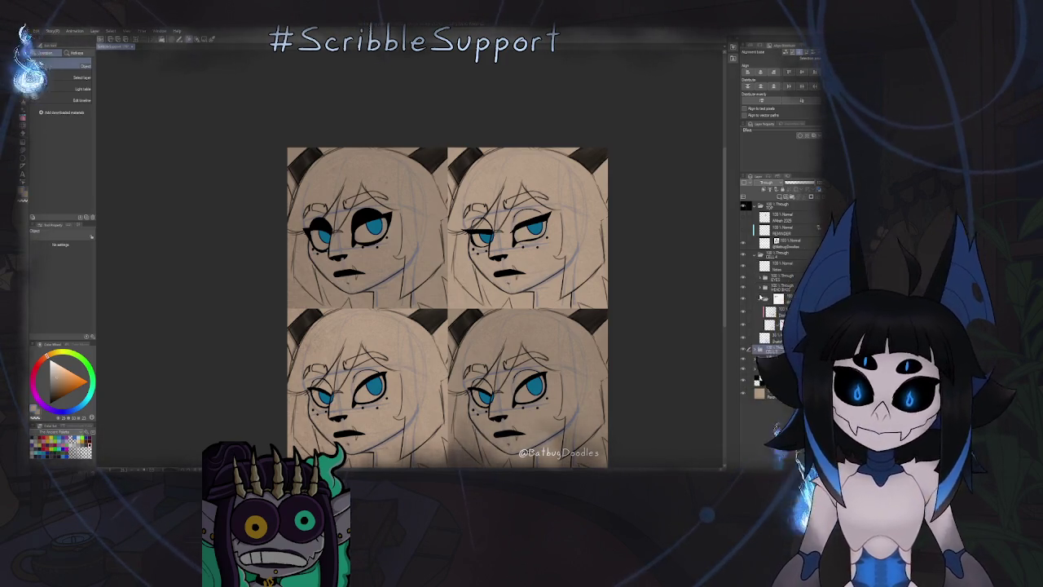
pyautogui.click(762, 300)
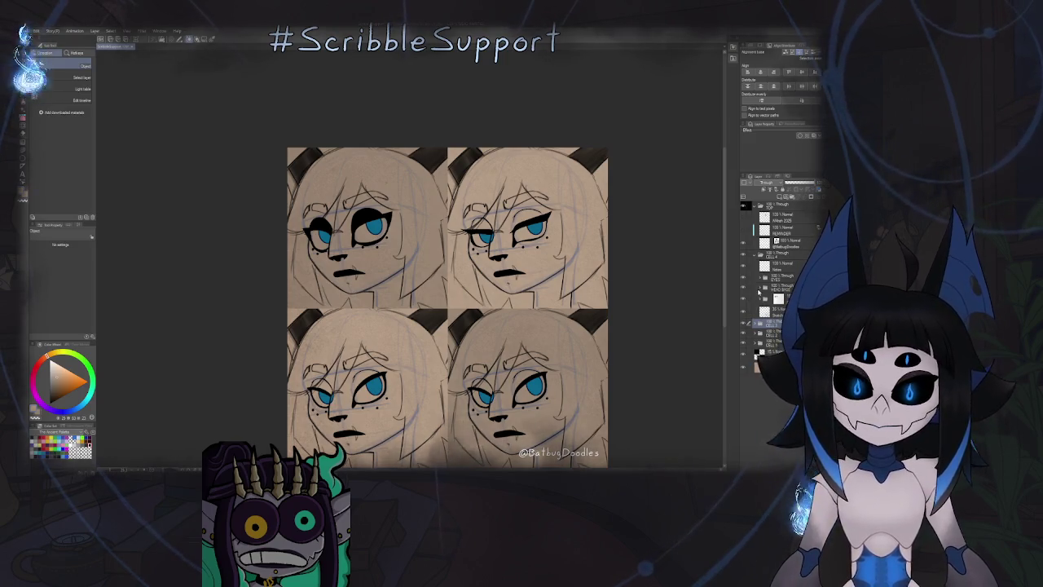
pyautogui.click(759, 276)
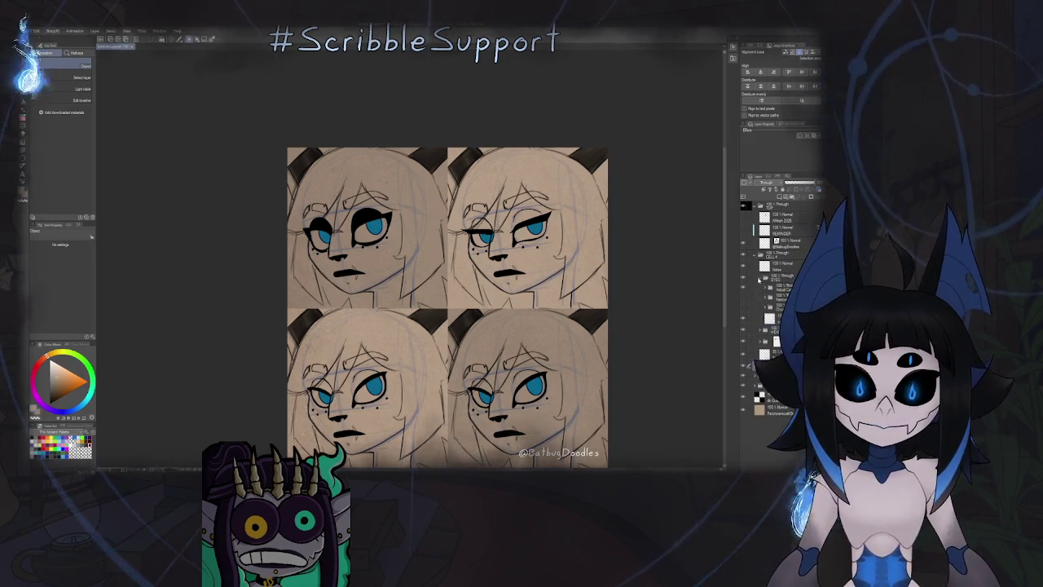
pyautogui.click(744, 291)
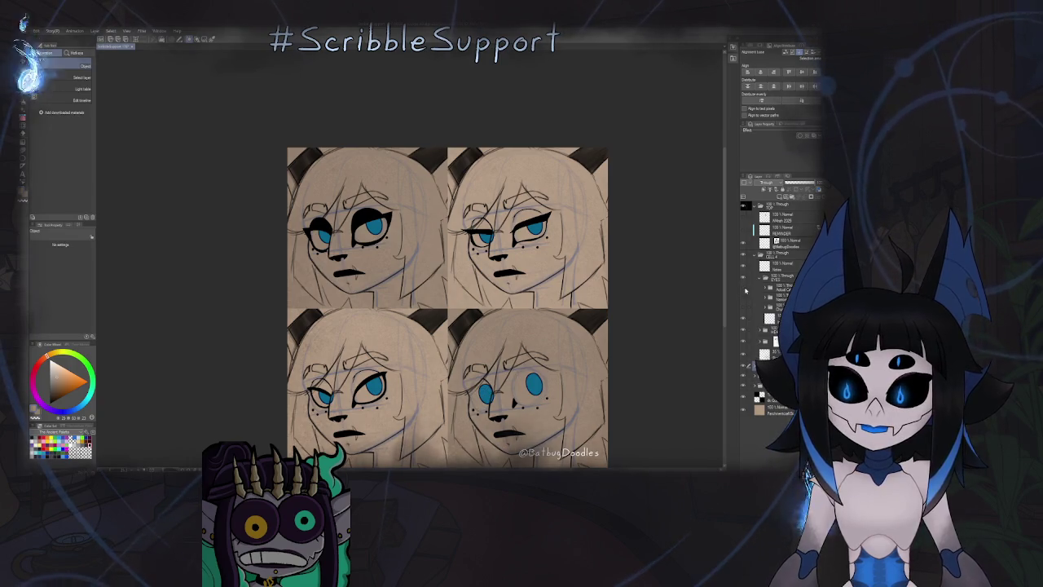
# Zoom in, select the Notes layer and switch to the pen for handwriting.
pyautogui.click(790, 286)
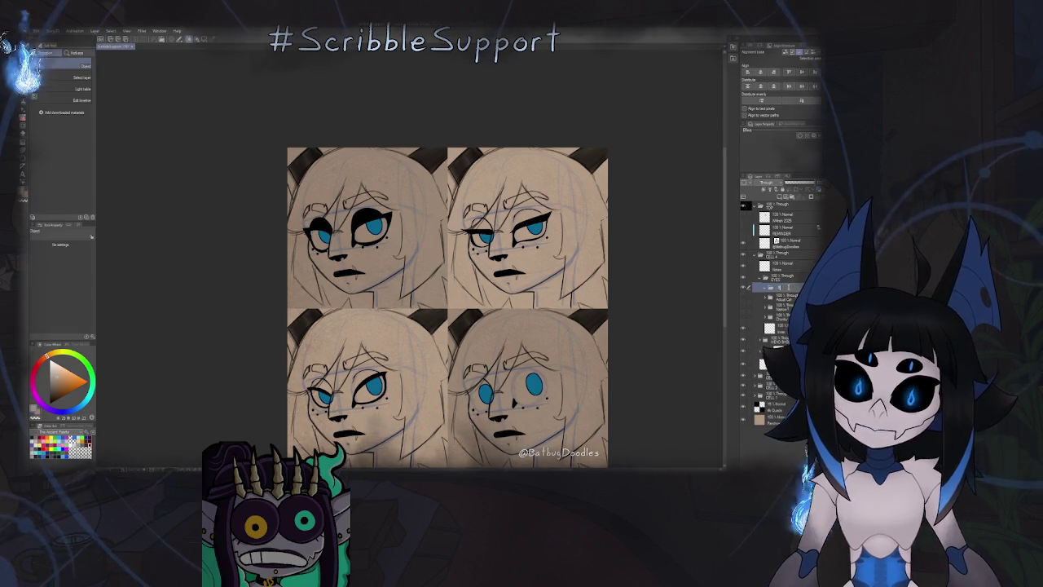
pyautogui.scroll(2, 533, 299)
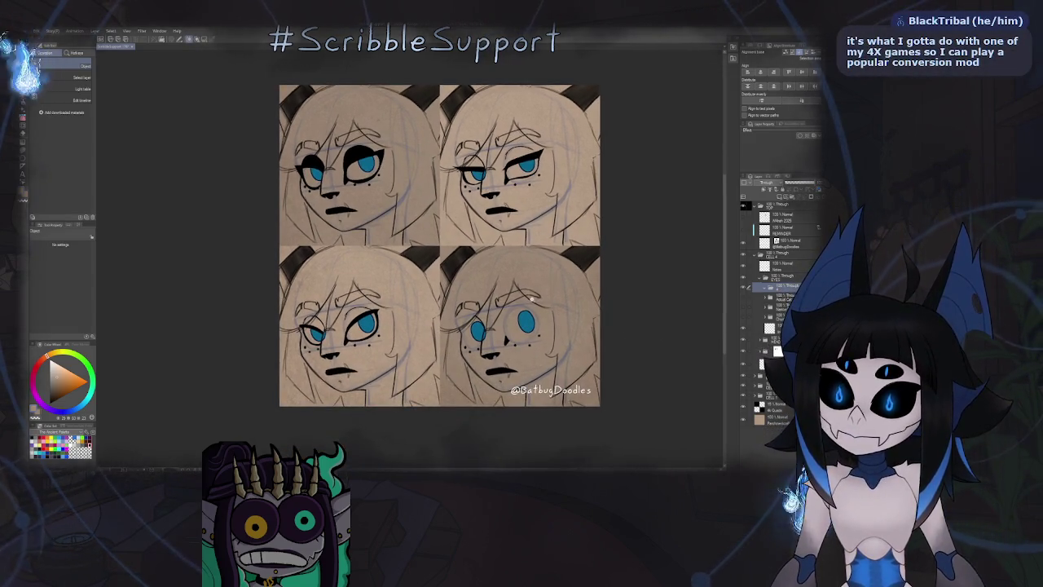
pyautogui.scroll(1, 534, 300)
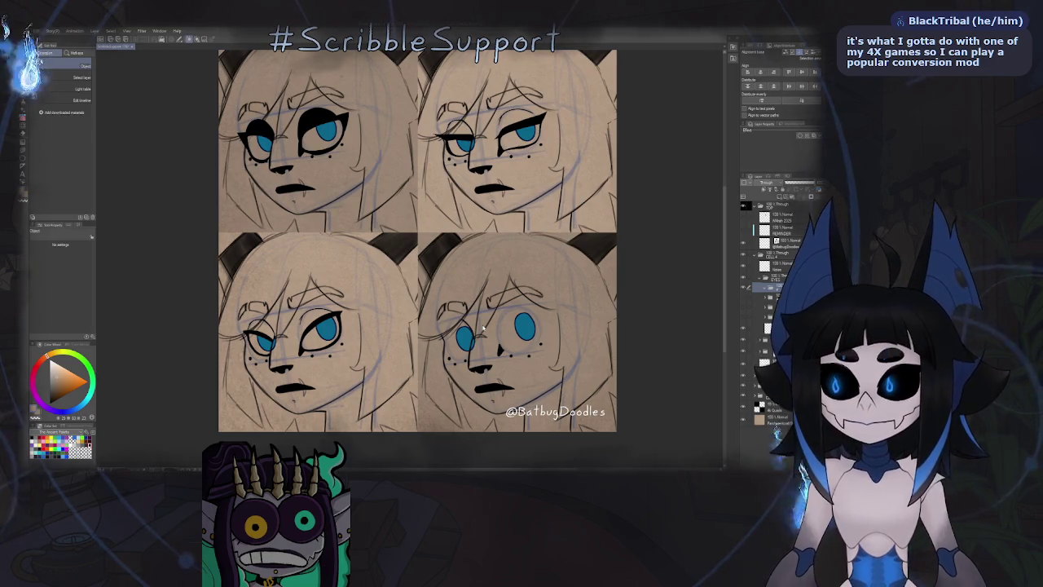
pyautogui.click(780, 265)
pyautogui.press('p')
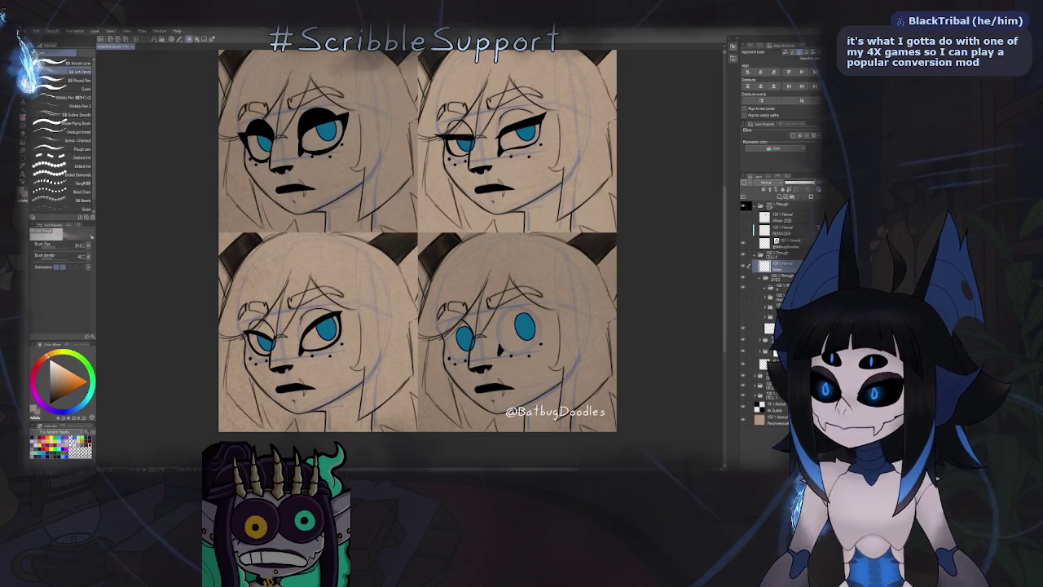
# Zoom in and frame the view around the top-left face's chin.
pyautogui.moveTo(361, 200); pyautogui.dragTo(415, 229)
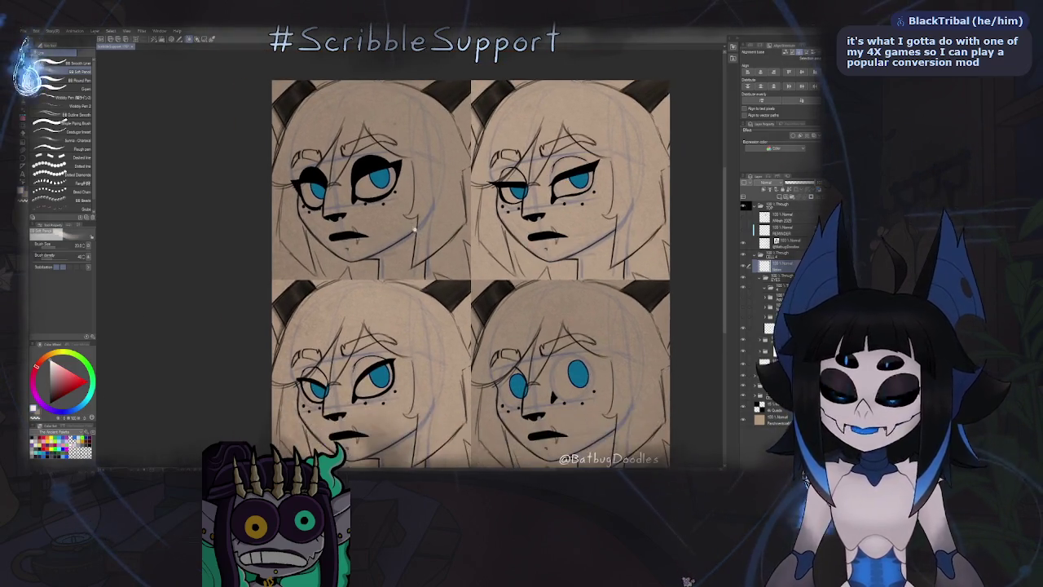
pyautogui.scroll(1, 414, 229)
pyautogui.scroll(1, 414, 229)
pyautogui.scroll(1, 414, 228)
pyautogui.moveTo(414, 229)
pyautogui.mouseDown()
pyautogui.moveTo(388, 250)
pyautogui.moveTo(374, 246)
pyautogui.moveTo(394, 244)
pyautogui.mouseUp()
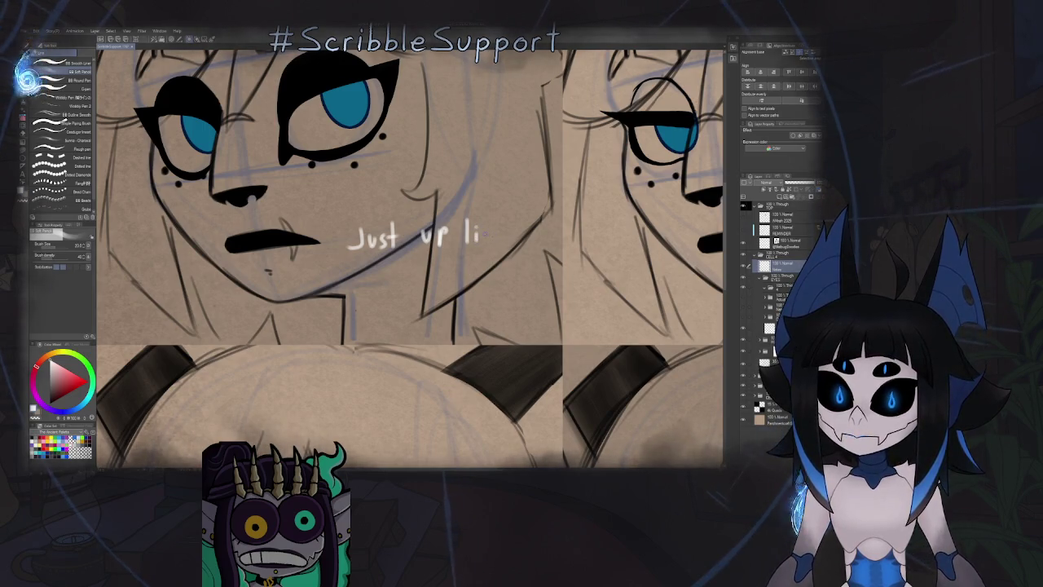
# Handwrite 'Just up lip / Outline all lip when open' on the Notes layer, then fit the view.
pyautogui.moveTo(479, 227); pyautogui.dragTo(492, 233)
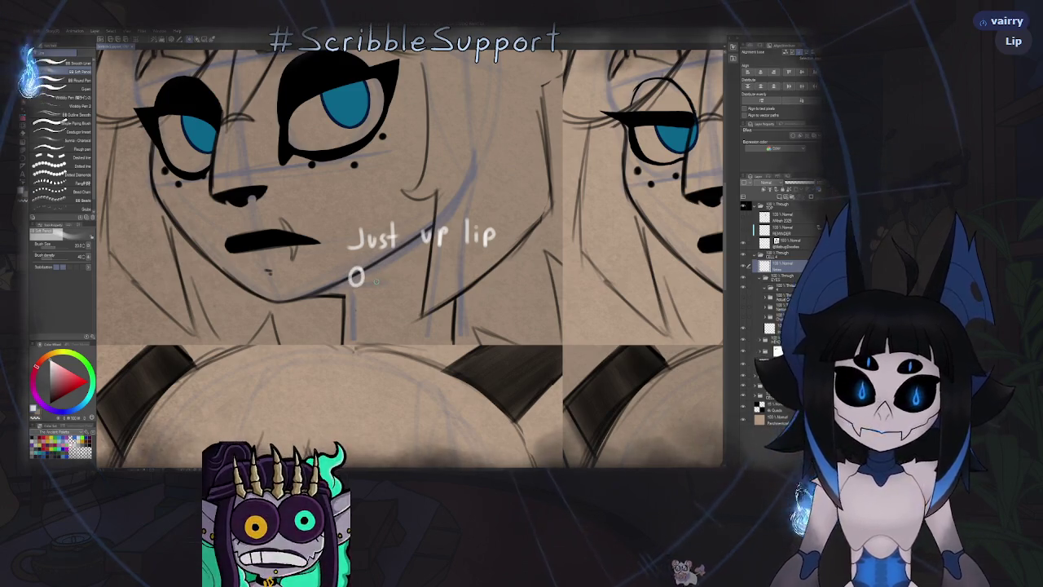
pyautogui.moveTo(364, 271)
pyautogui.mouseDown()
pyautogui.moveTo(372, 282)
pyautogui.moveTo(410, 283)
pyautogui.mouseUp()
pyautogui.click(378, 283)
pyautogui.click(390, 283)
pyautogui.click(398, 266)
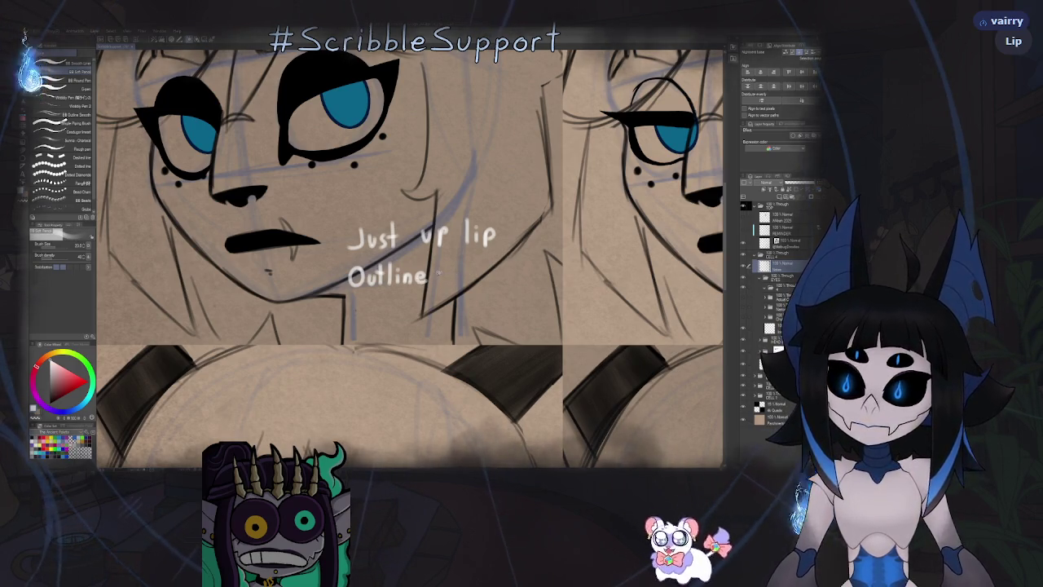
pyautogui.moveTo(445, 271)
pyautogui.mouseDown()
pyautogui.moveTo(445, 284)
pyautogui.moveTo(486, 289)
pyautogui.moveTo(437, 251)
pyautogui.moveTo(474, 252)
pyautogui.mouseUp()
pyautogui.click(461, 258)
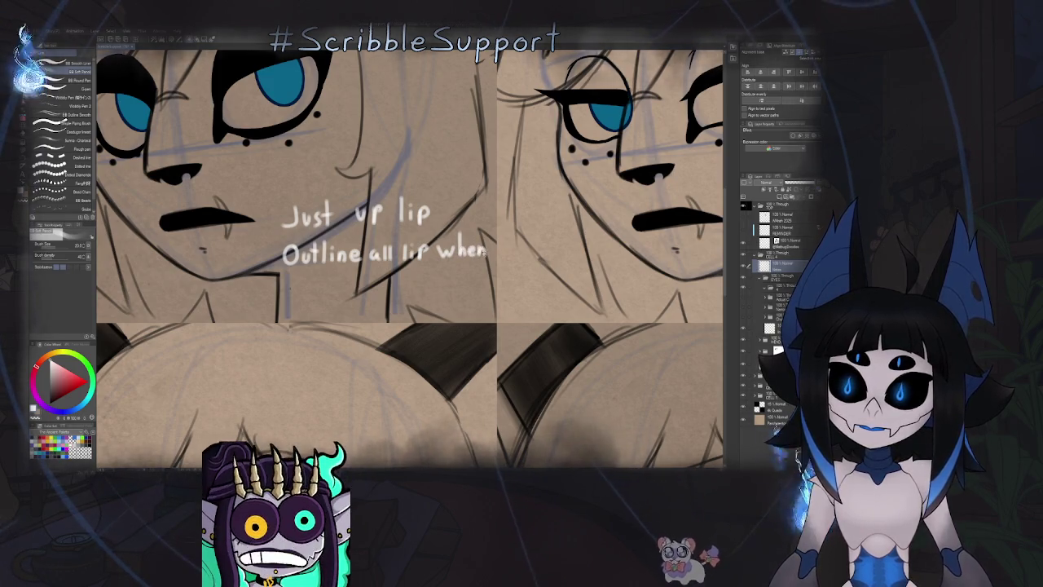
pyautogui.moveTo(298, 279)
pyautogui.mouseDown()
pyautogui.moveTo(297, 290)
pyautogui.moveTo(341, 289)
pyautogui.mouseUp()
pyautogui.hotkey('ctrl', 'z')
pyautogui.hotkey('ctrl', '0')
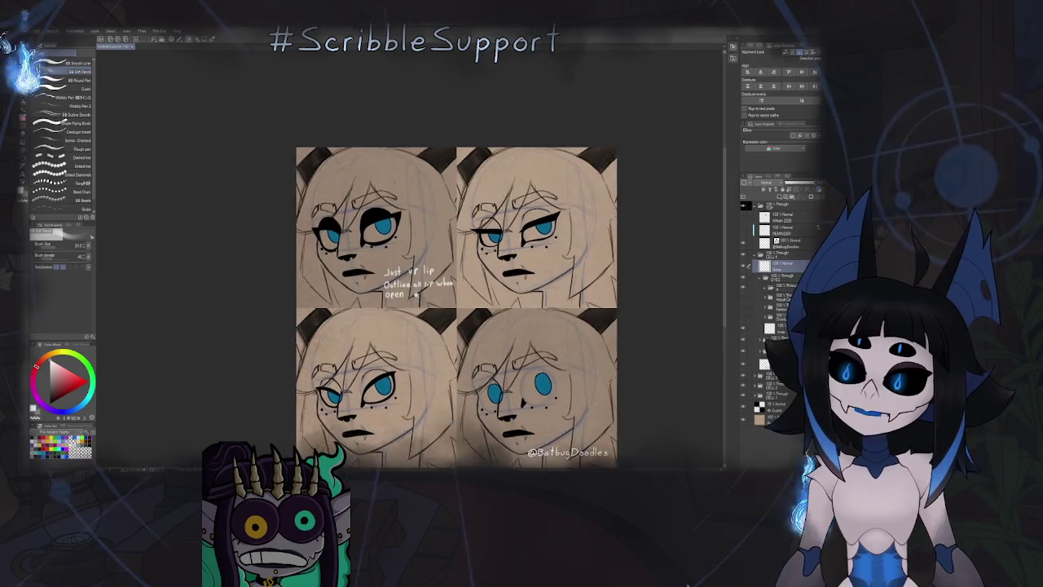
# Adjust the zoom over the four-face sheet and make the Notes layer active.
pyautogui.scroll(-3, 367, 361)
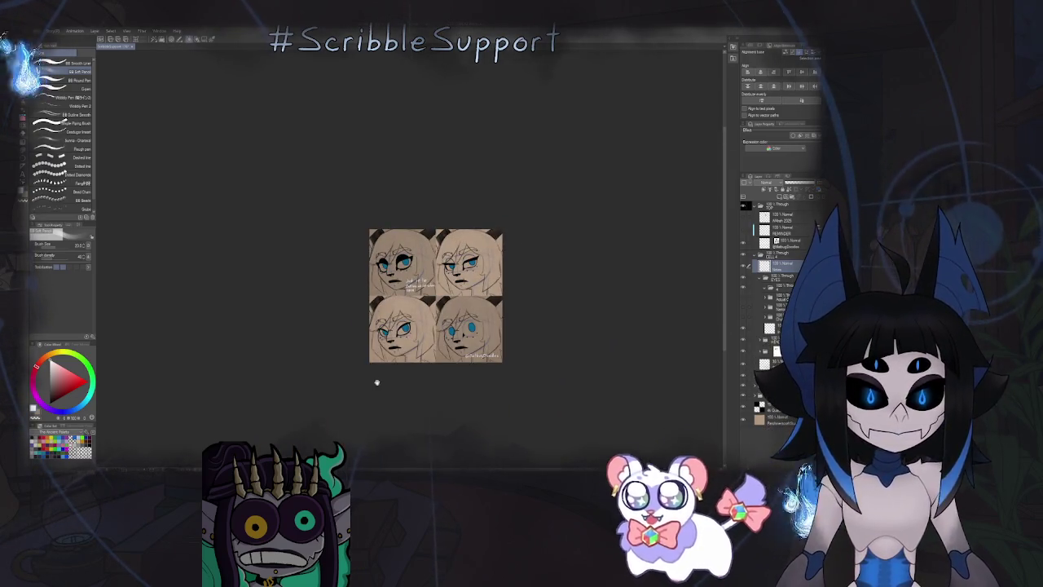
pyautogui.scroll(3, 402, 349)
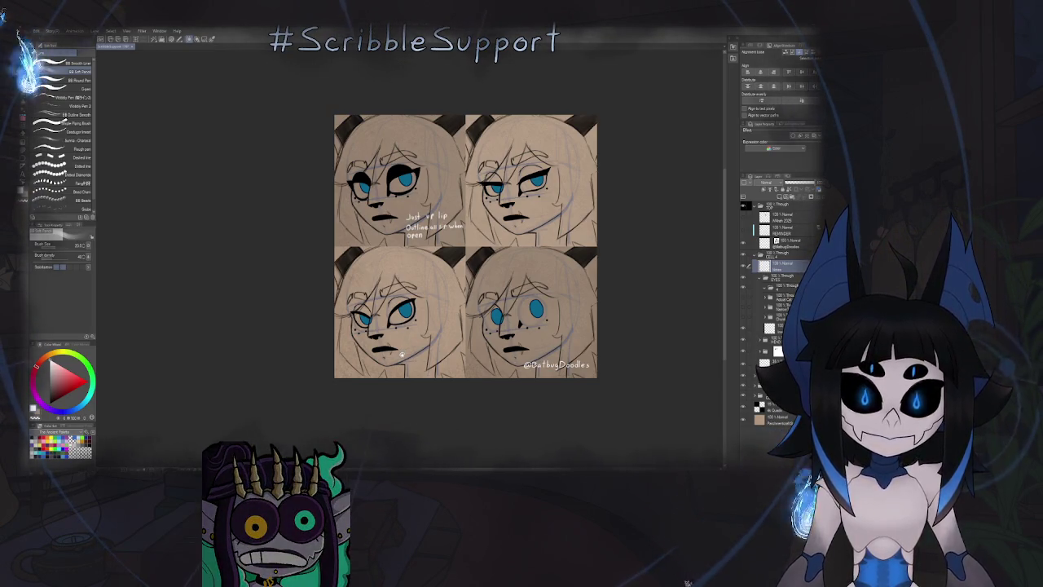
pyautogui.scroll(2, 418, 261)
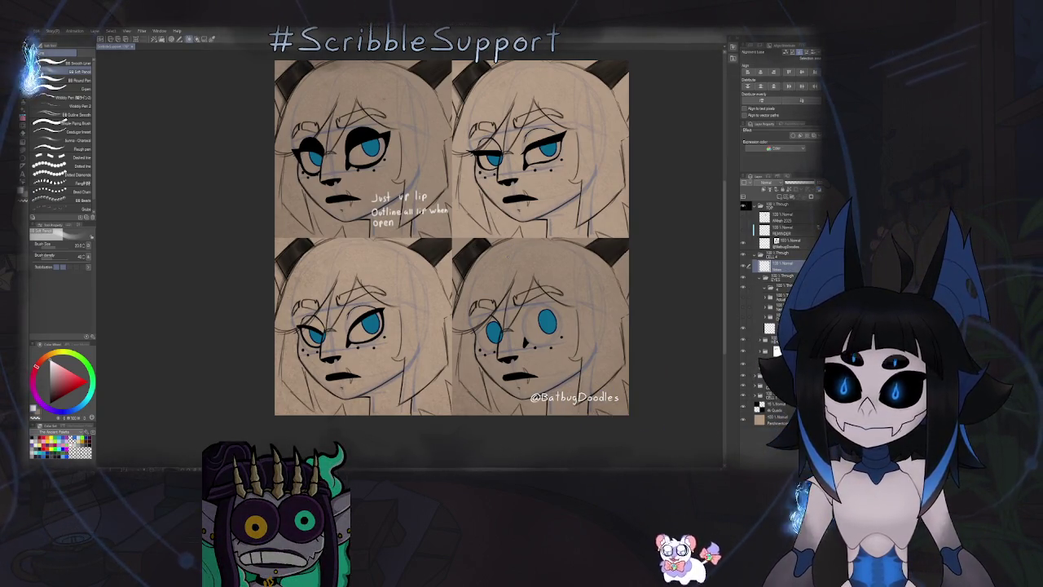
pyautogui.click(789, 263)
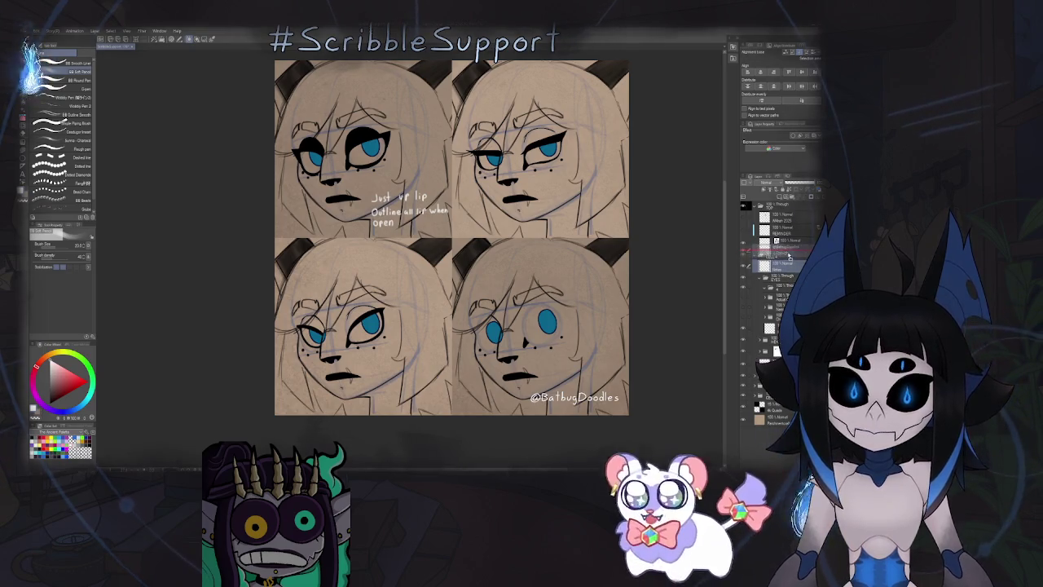
# Tidy the layer list by toggling folders, ending with the CELL 3 folder collapsed.
pyautogui.click(760, 278)
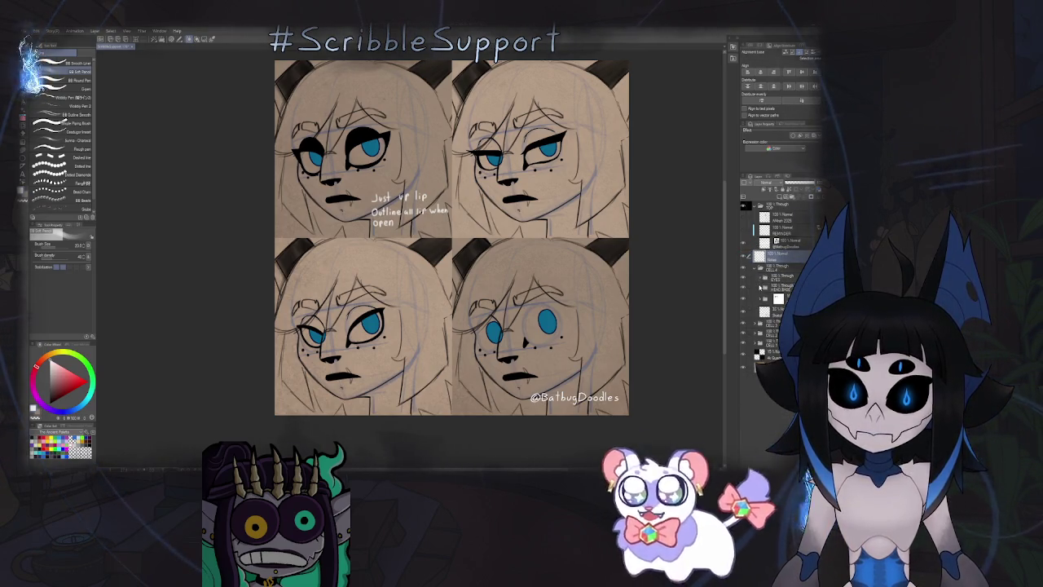
pyautogui.click(766, 285)
pyautogui.click(770, 205)
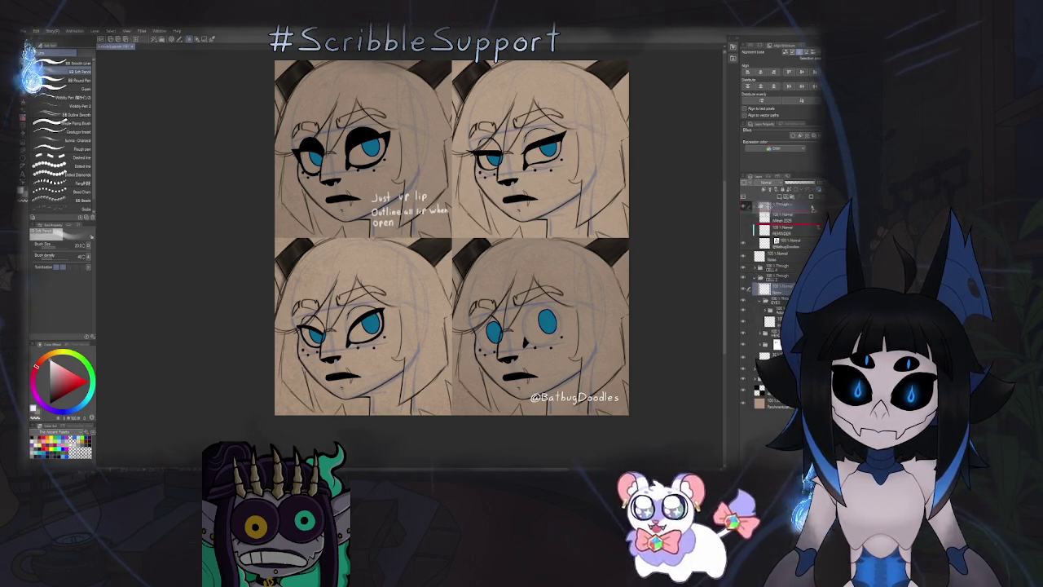
pyautogui.click(761, 287)
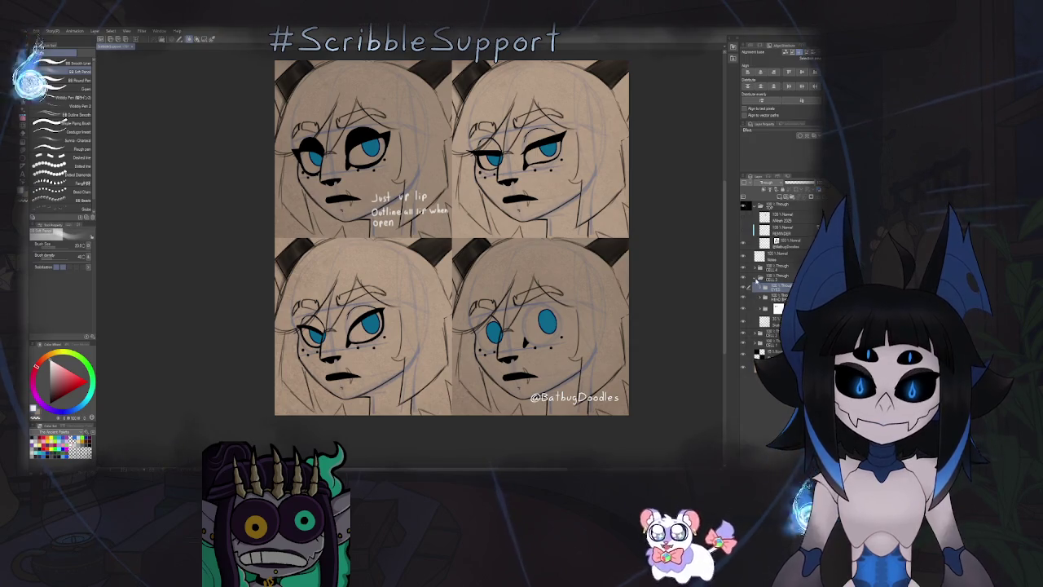
pyautogui.click(758, 278)
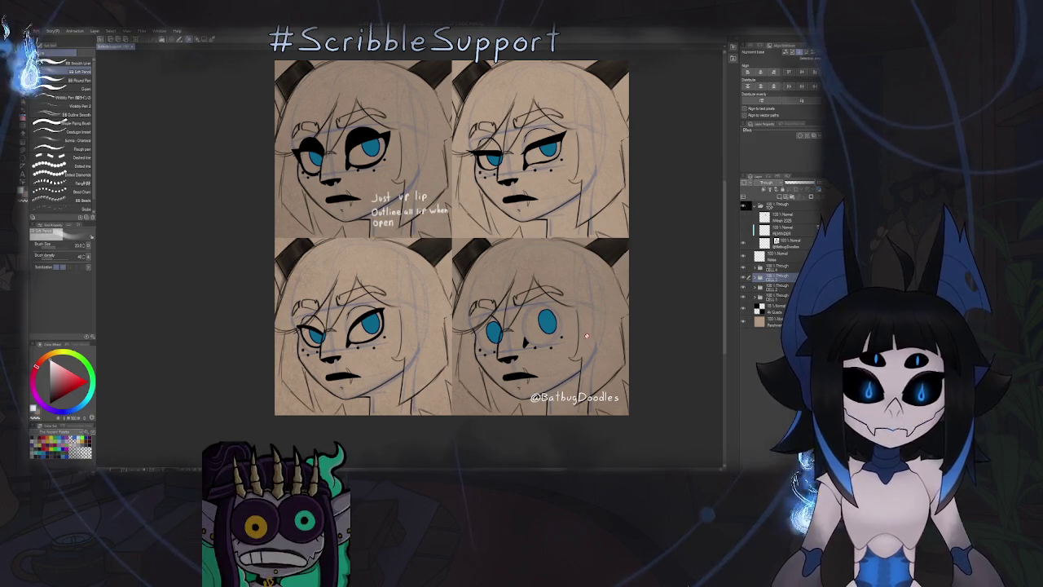
# Expand the CELL 2 folder and select the layer beneath it.
pyautogui.click(759, 288)
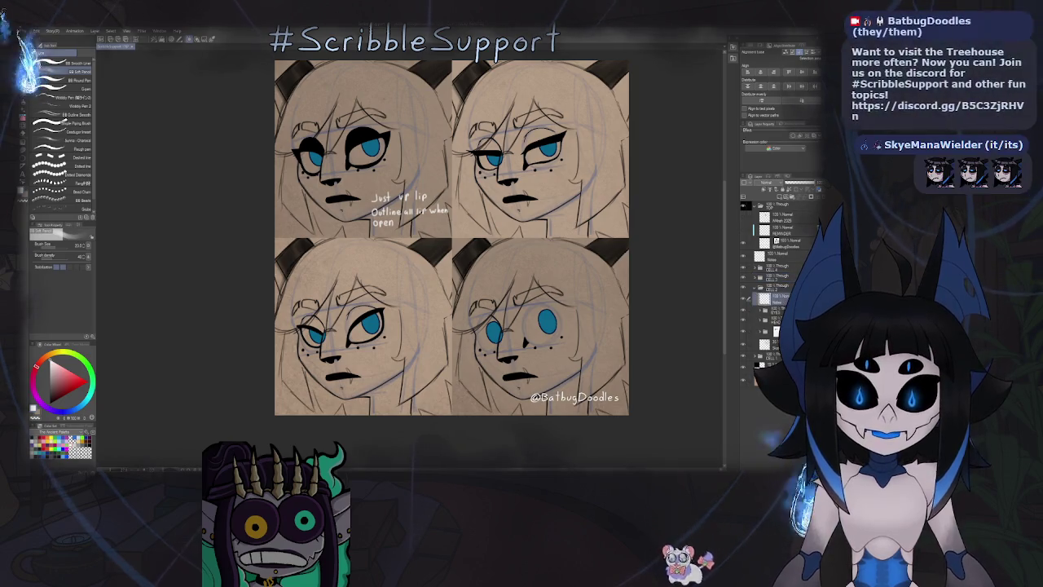
pyautogui.click(770, 298)
pyautogui.click(759, 298)
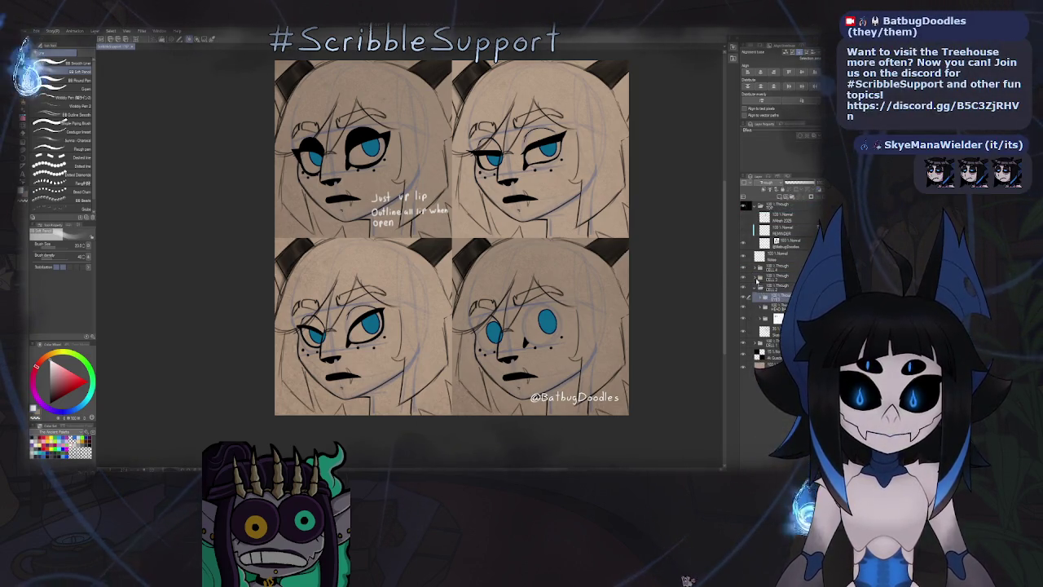
pyautogui.click(759, 298)
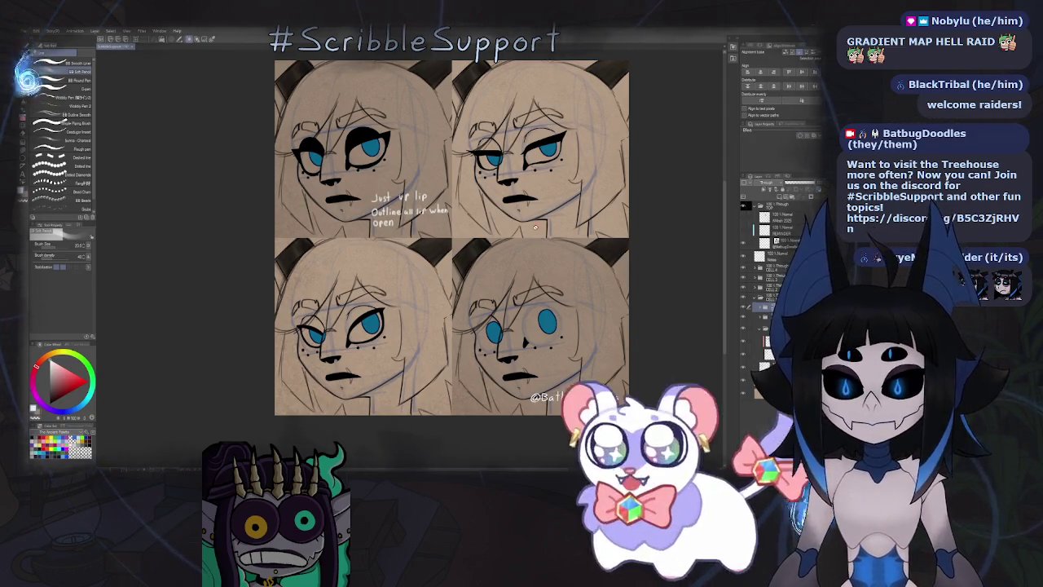
pyautogui.moveTo(521, 284)
pyautogui.mouseDown()
pyautogui.moveTo(465, 308)
pyautogui.moveTo(471, 316)
pyautogui.mouseUp()
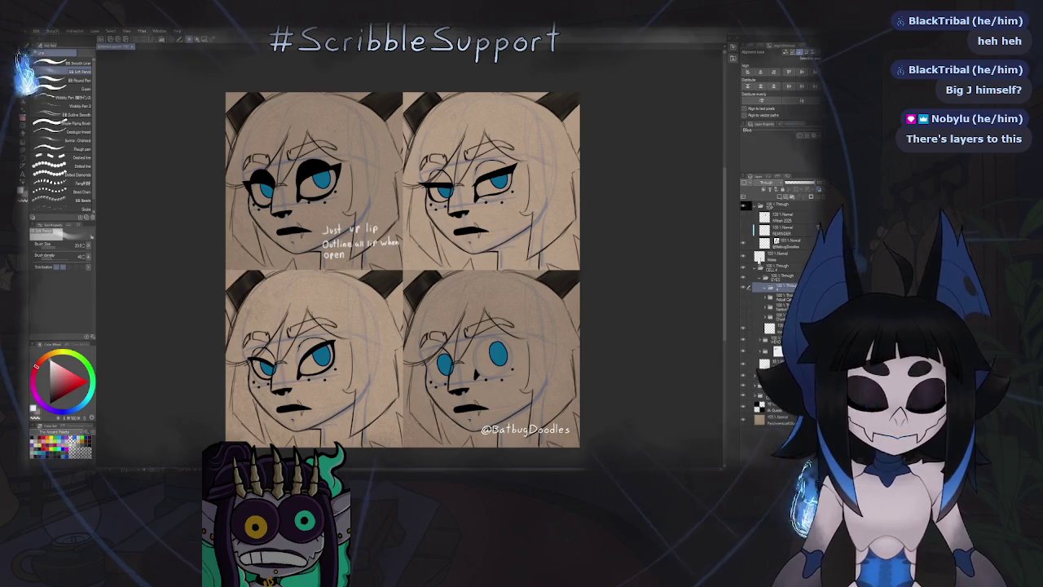
# Add a new raster layer inside the EYES folder and zoom in on the eyes.
pyautogui.click(779, 198)
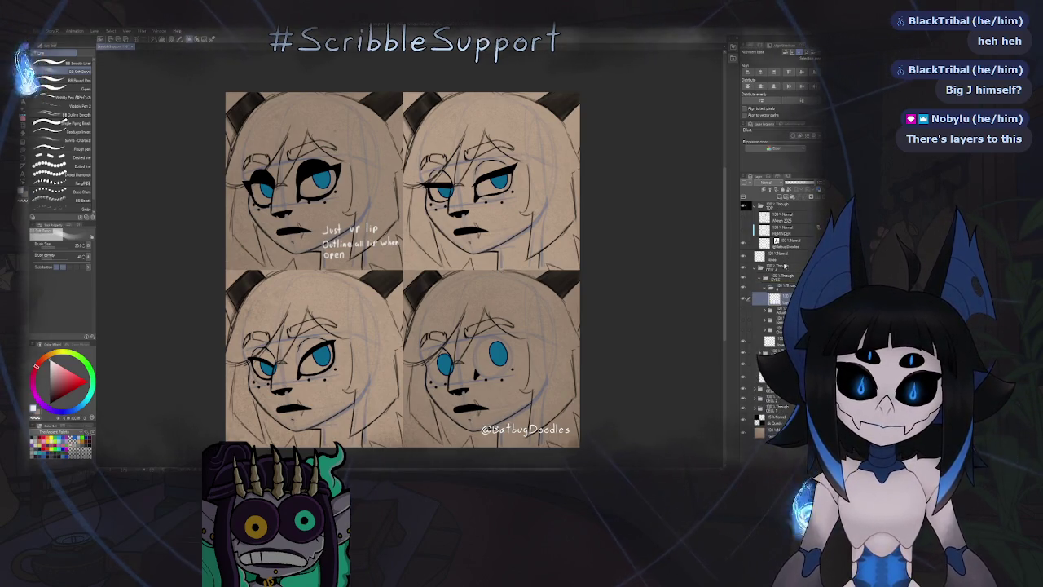
pyautogui.scroll(1, 464, 310)
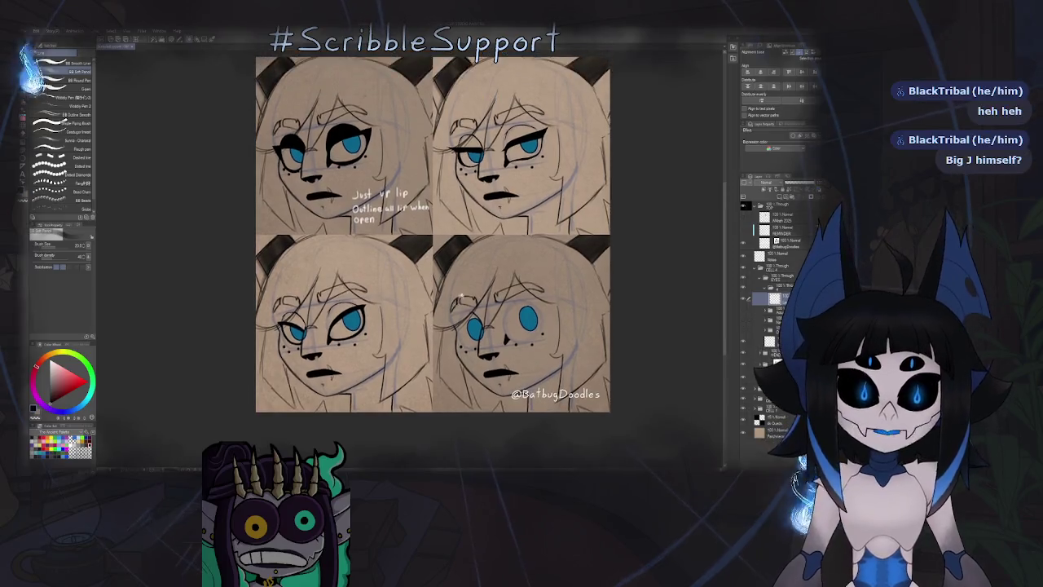
pyautogui.scroll(-2, 464, 311)
pyautogui.scroll(3, 464, 311)
pyautogui.scroll(-1, 463, 310)
pyautogui.scroll(1, 461, 311)
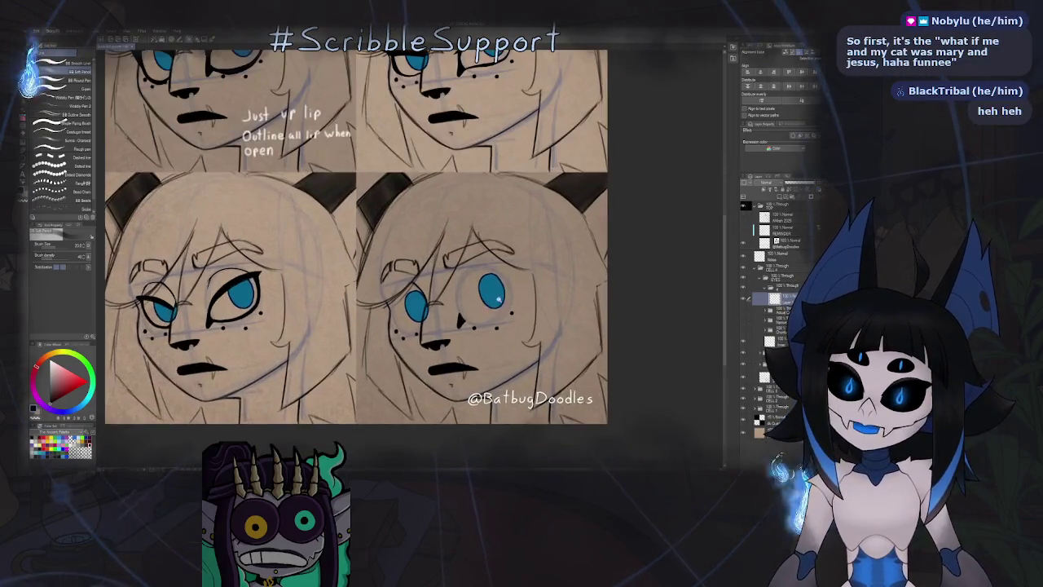
pyautogui.scroll(3, 462, 311)
pyautogui.scroll(1, 405, 322)
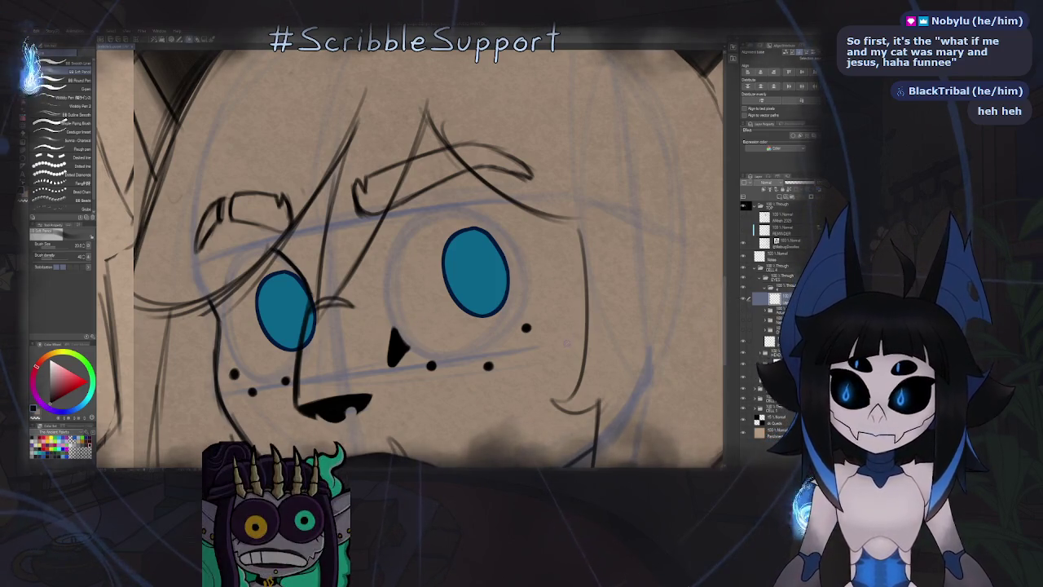
pyautogui.scroll(-5, 522, 333)
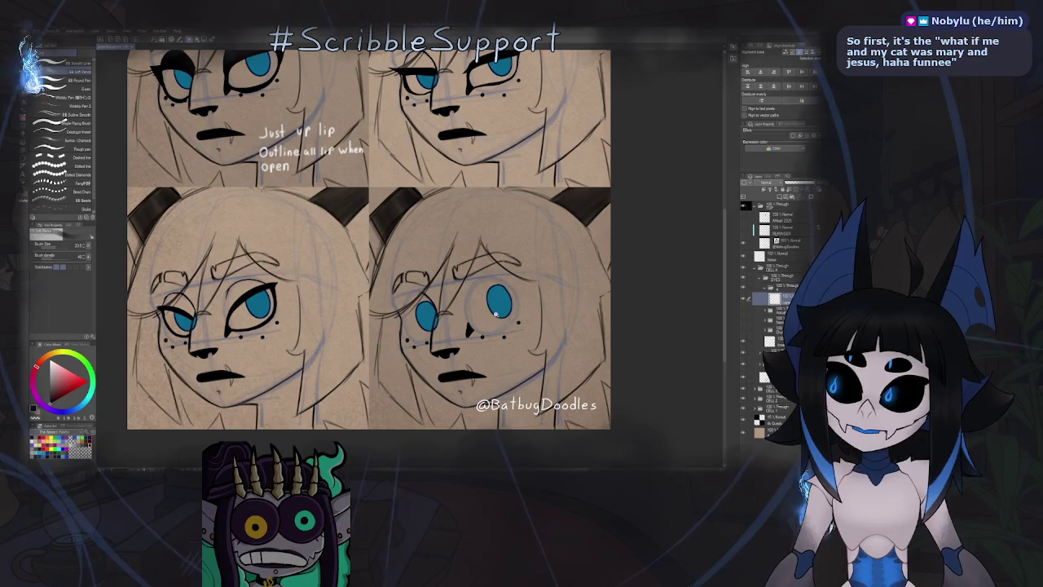
pyautogui.scroll(-1, 497, 314)
pyautogui.scroll(1, 418, 304)
pyautogui.scroll(1, 418, 305)
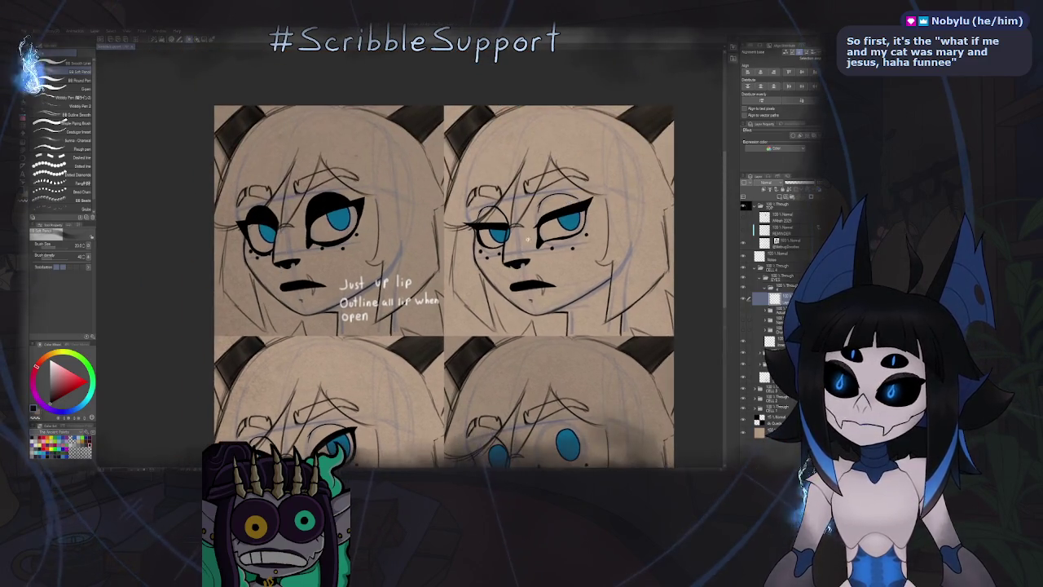
pyautogui.scroll(1, 480, 239)
pyautogui.scroll(2, 480, 238)
# Pick the top-right face's masked iris layer by clicking the eye with the Object tool.
pyautogui.press('o')
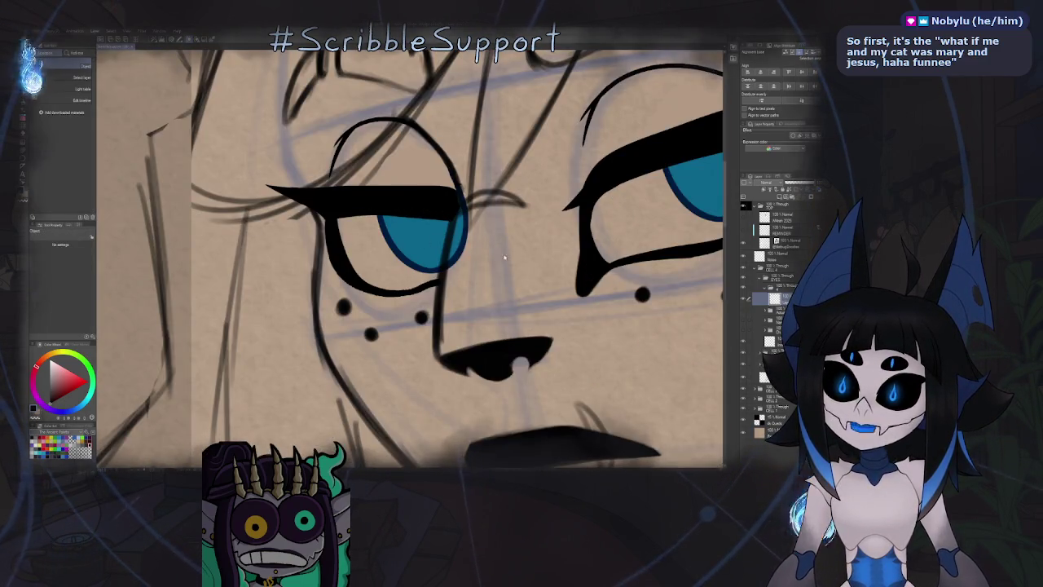
pyautogui.click(430, 253)
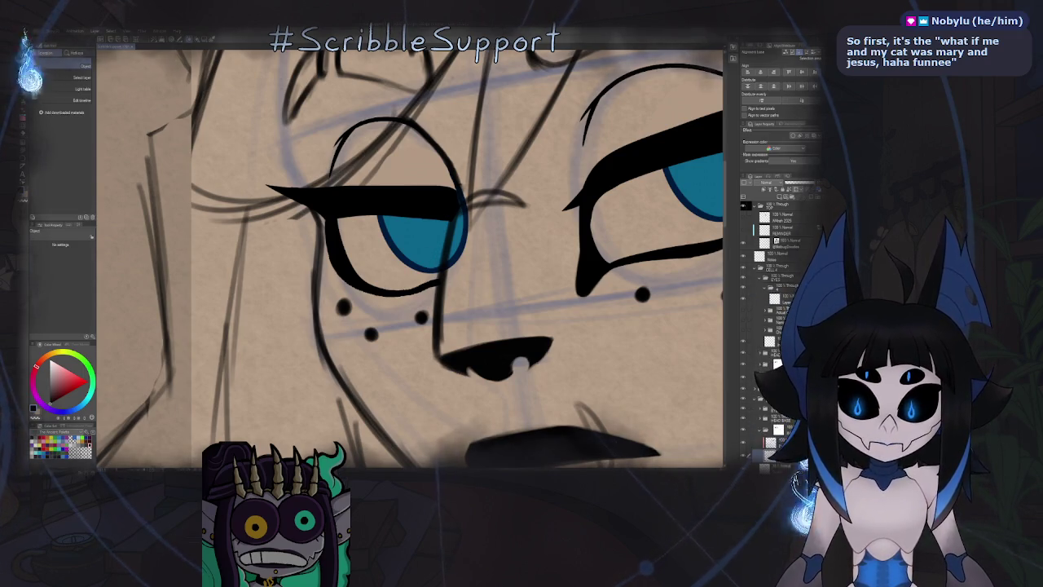
pyautogui.scroll(-1, 619, 358)
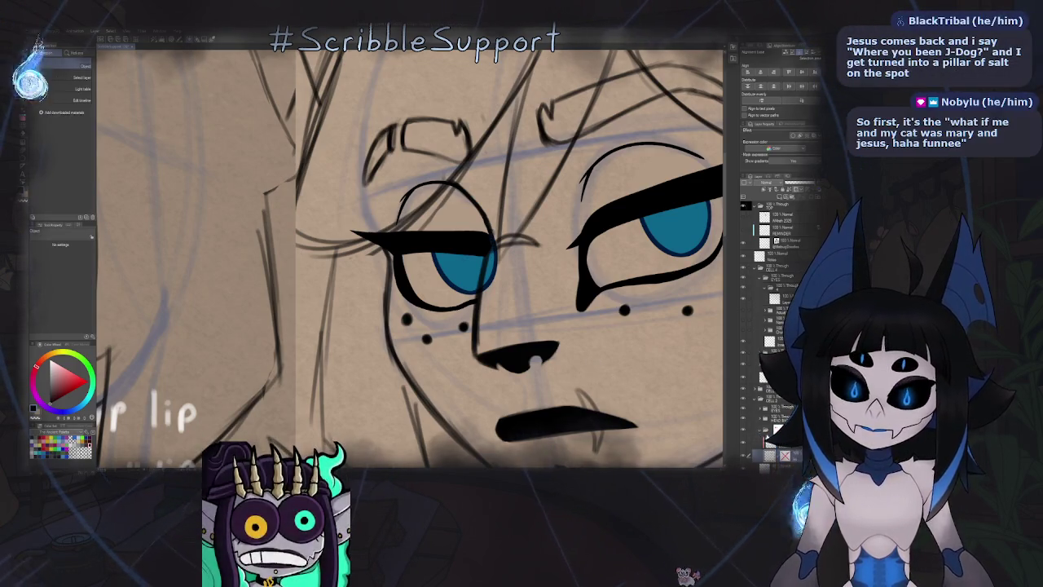
pyautogui.click(779, 428)
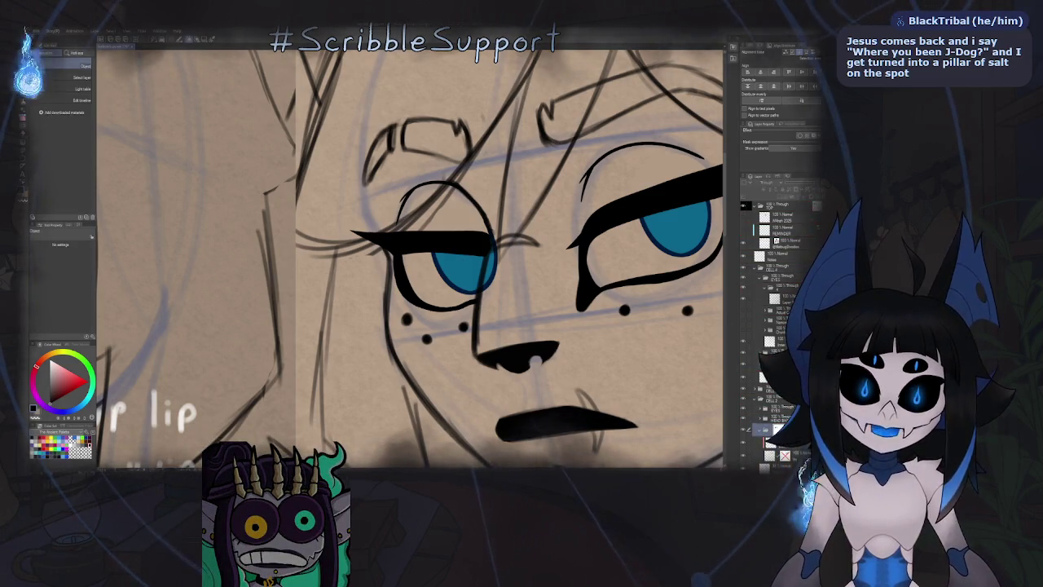
pyautogui.click(796, 220)
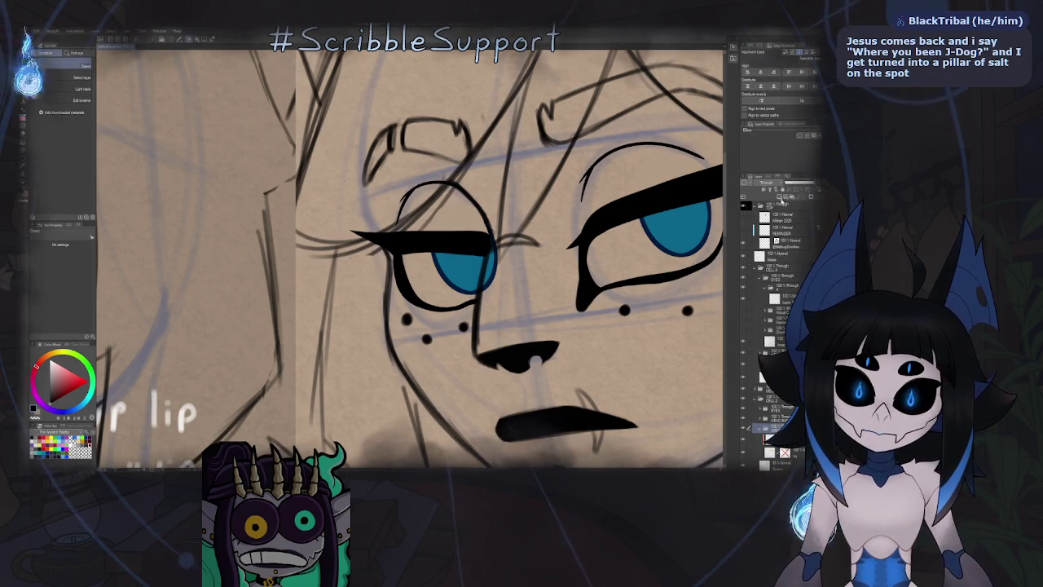
pyautogui.click(774, 429)
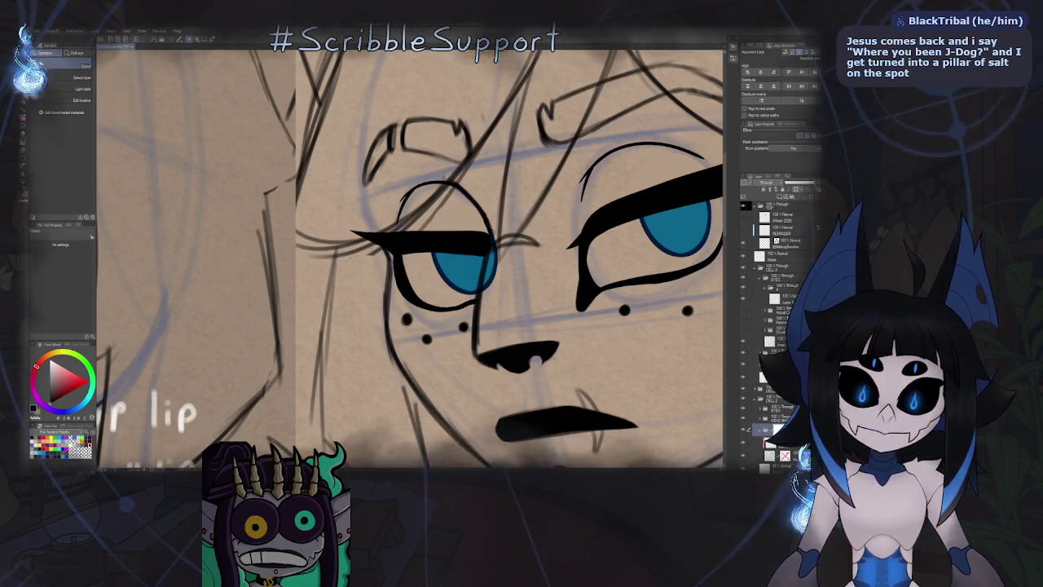
# Erase the blue iris overflow on the left eye's right edge.
pyautogui.press('p')
pyautogui.press('e')
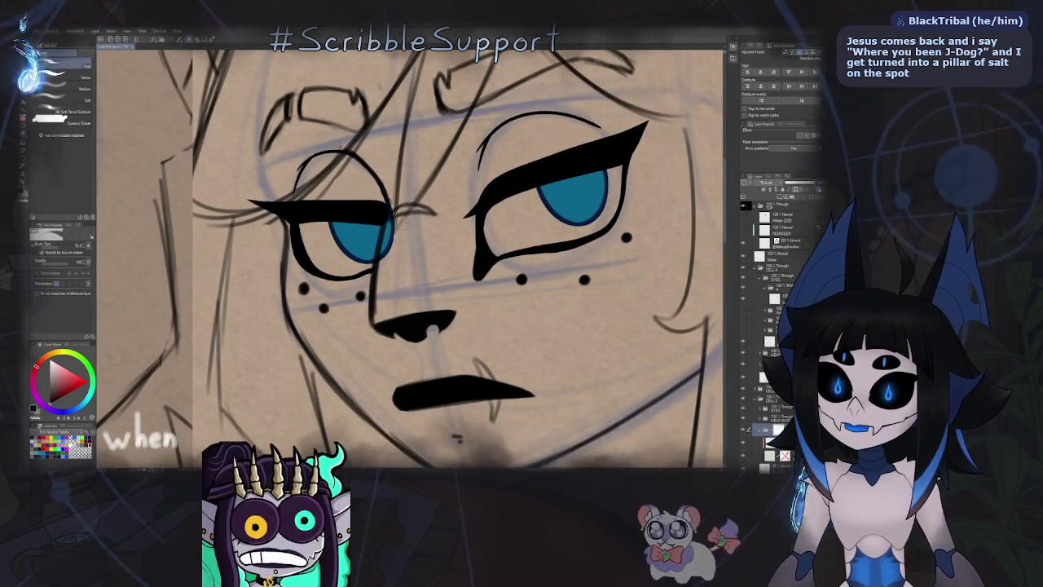
pyautogui.moveTo(395, 225); pyautogui.dragTo(384, 249)
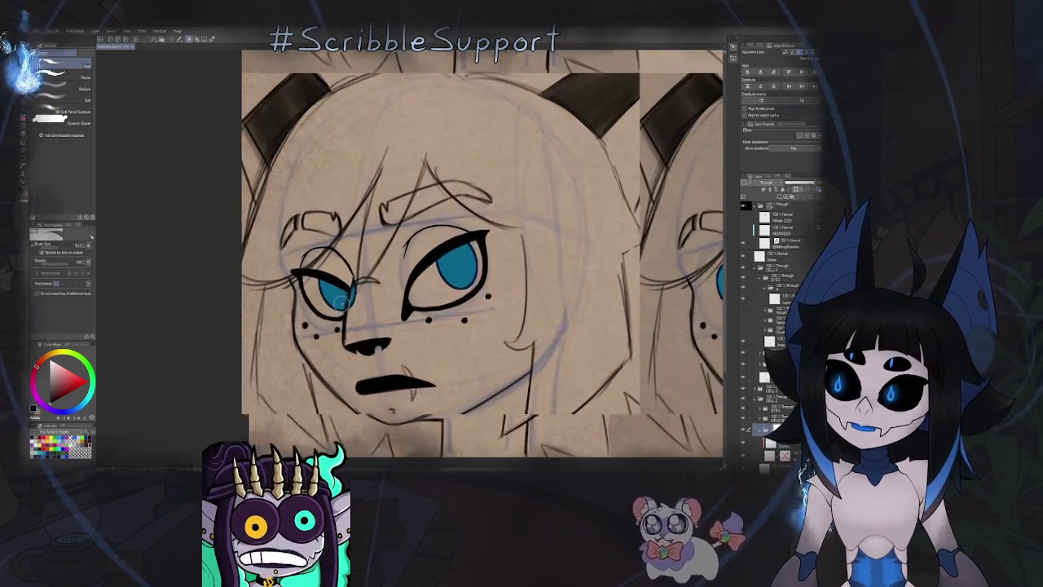
pyautogui.click(769, 392)
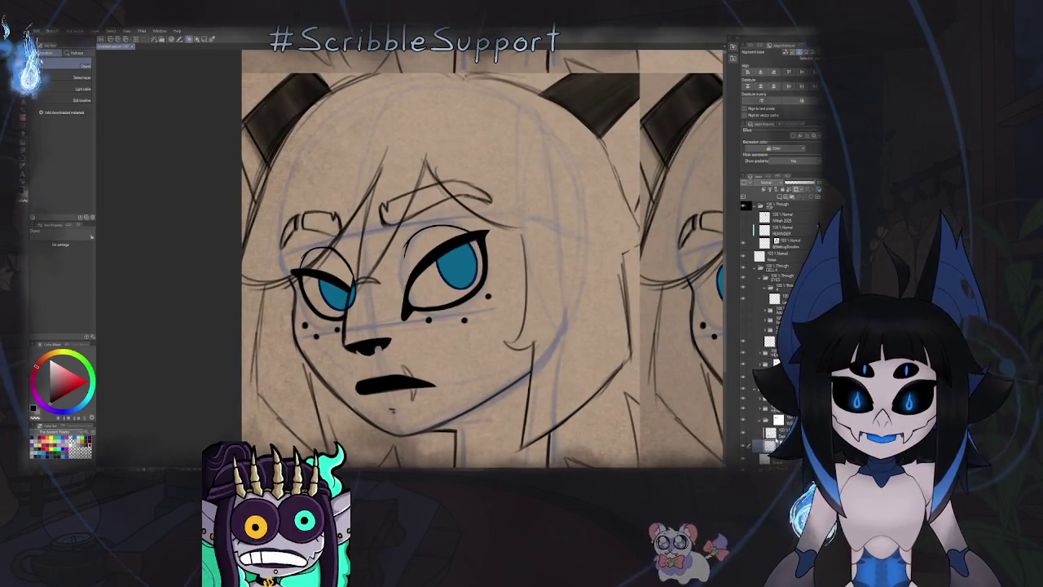
pyautogui.click(770, 418)
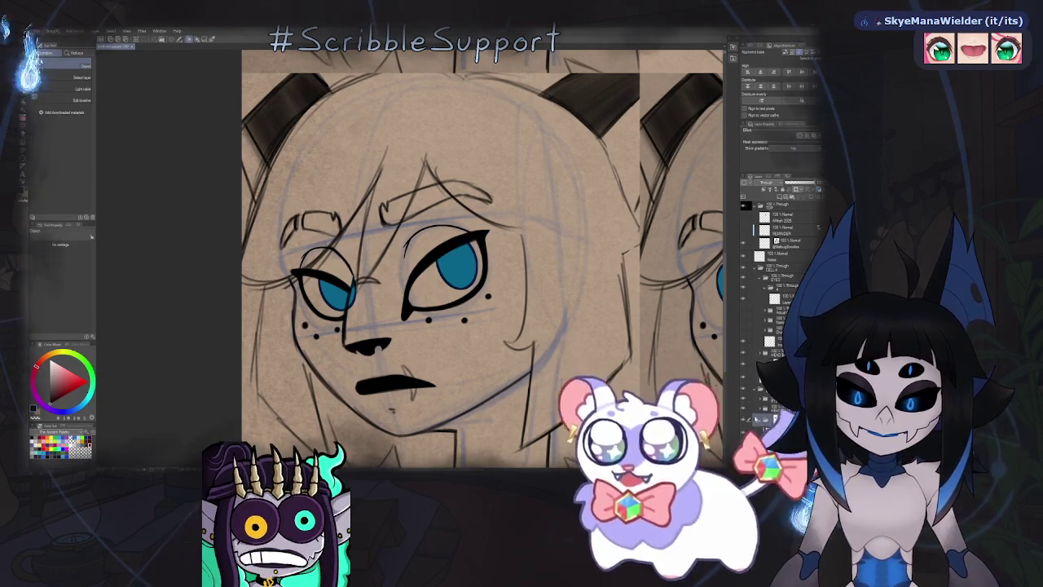
pyautogui.press('p')
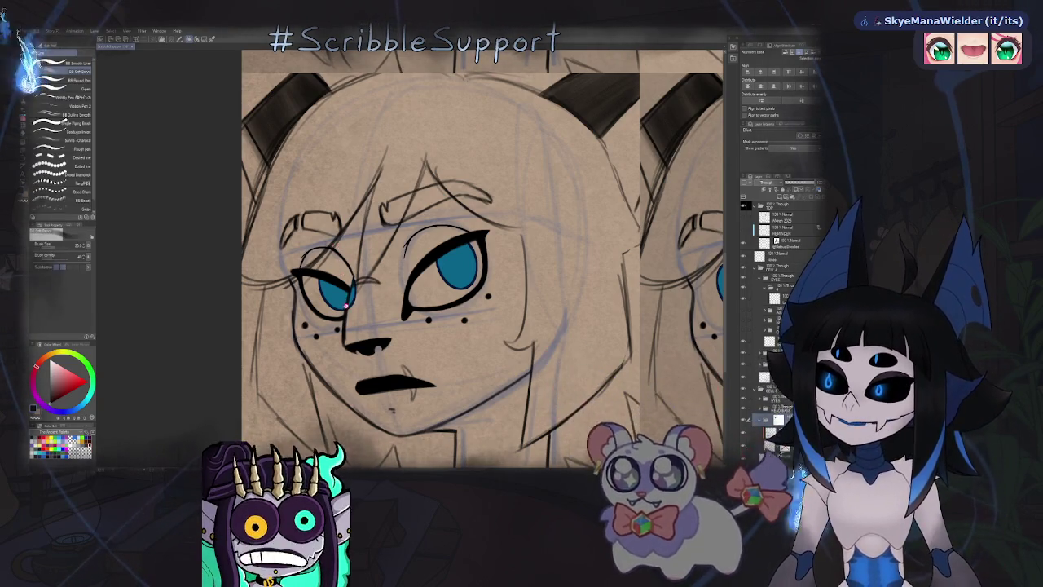
pyautogui.press('e')
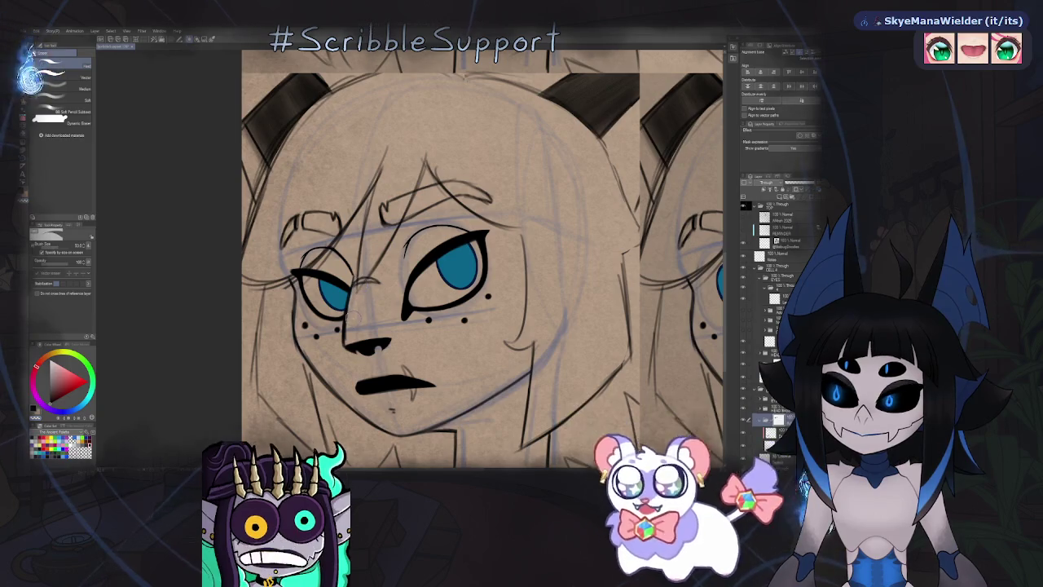
pyautogui.scroll(-5, 328, 171)
# Keep the full oval eye fills and erase blue spilling past the left eye's outline.
pyautogui.scroll(5, 433, 293)
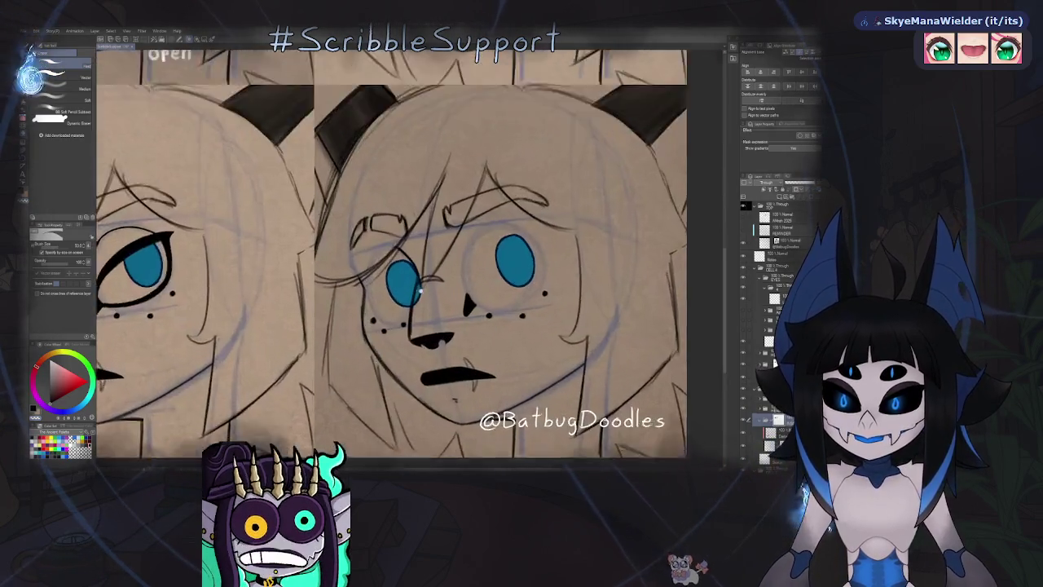
pyautogui.scroll(3, 408, 286)
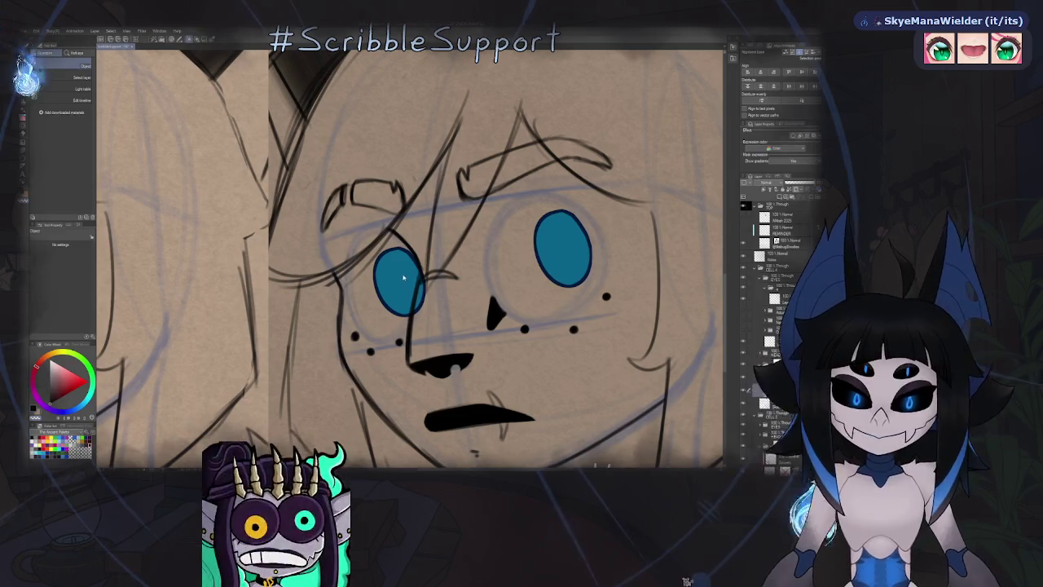
pyautogui.hotkey('ctrl', 'z')
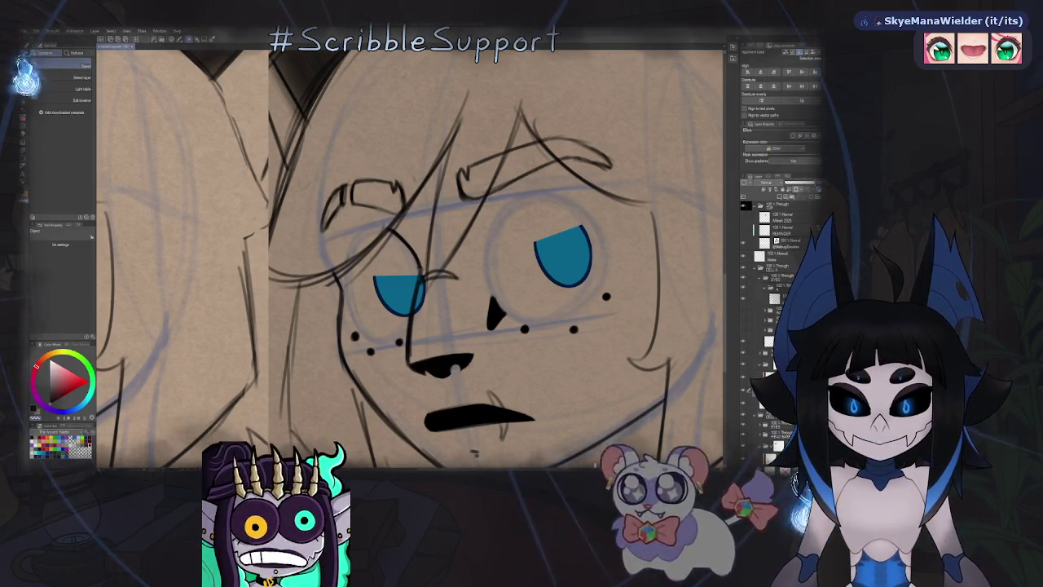
pyautogui.hotkey('ctrl', 'y')
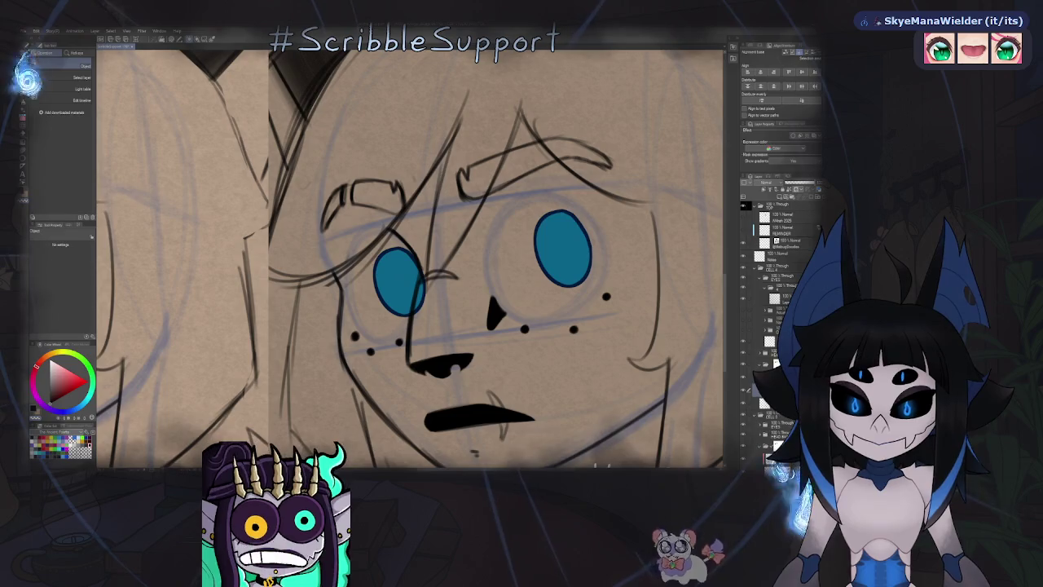
pyautogui.press('e')
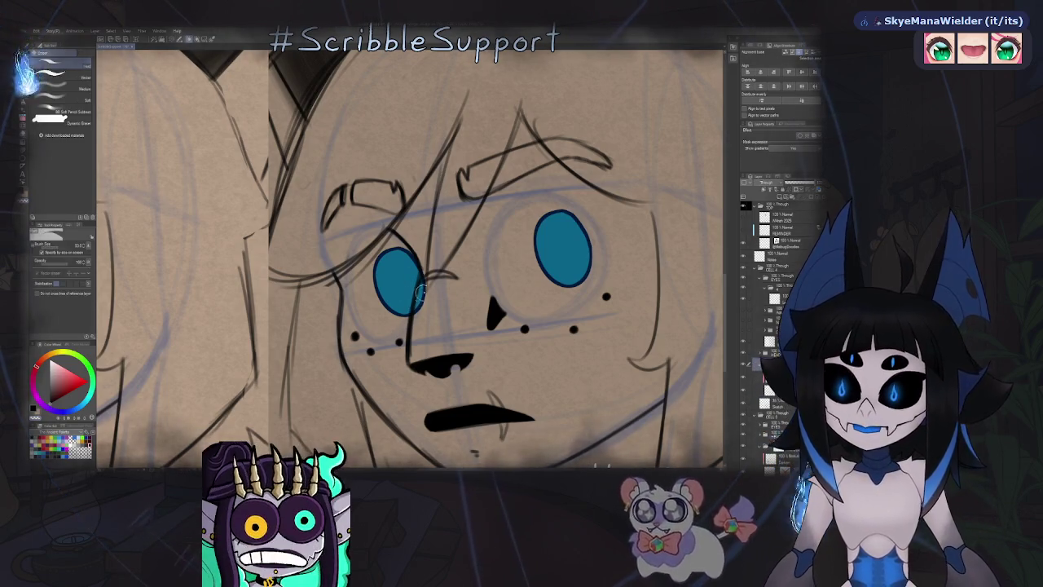
pyautogui.moveTo(424, 282); pyautogui.dragTo(430, 260)
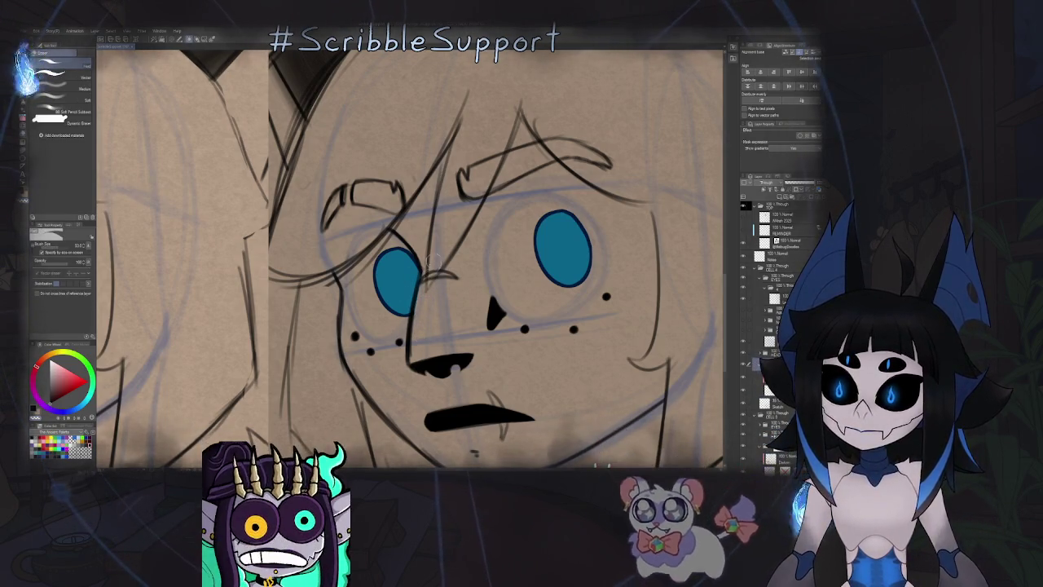
pyautogui.scroll(-5, 428, 287)
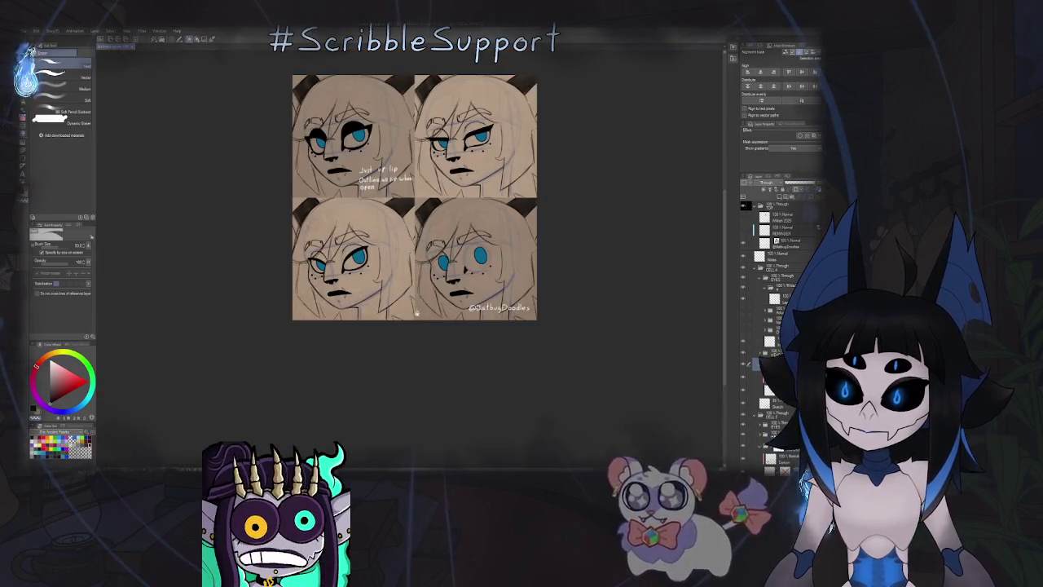
# Zoom in, choose the Fill tool and make the bottom-right face's eye-colour layer active.
pyautogui.scroll(1, 421, 281)
pyautogui.scroll(1, 419, 291)
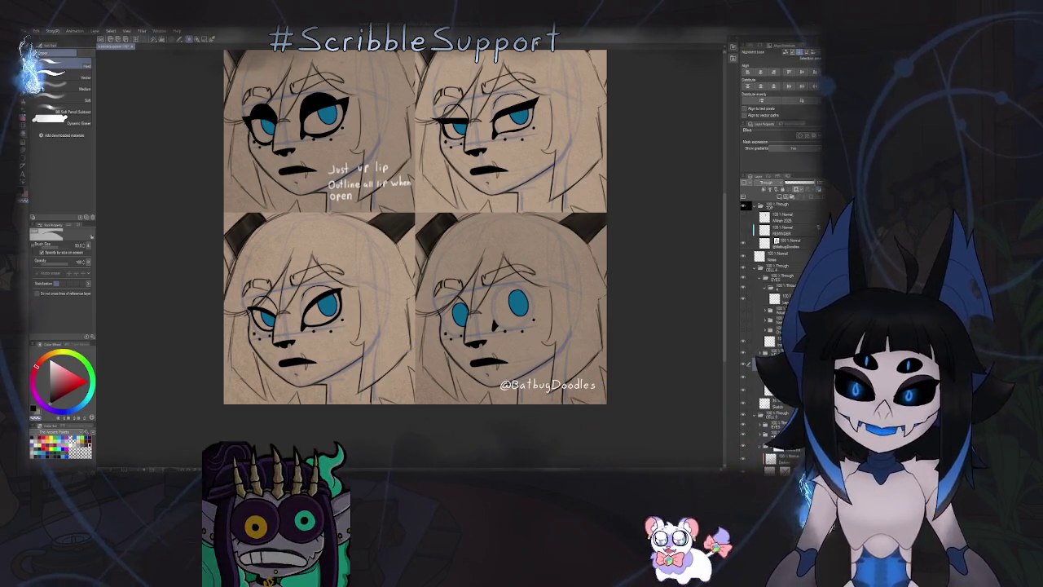
pyautogui.press('g')
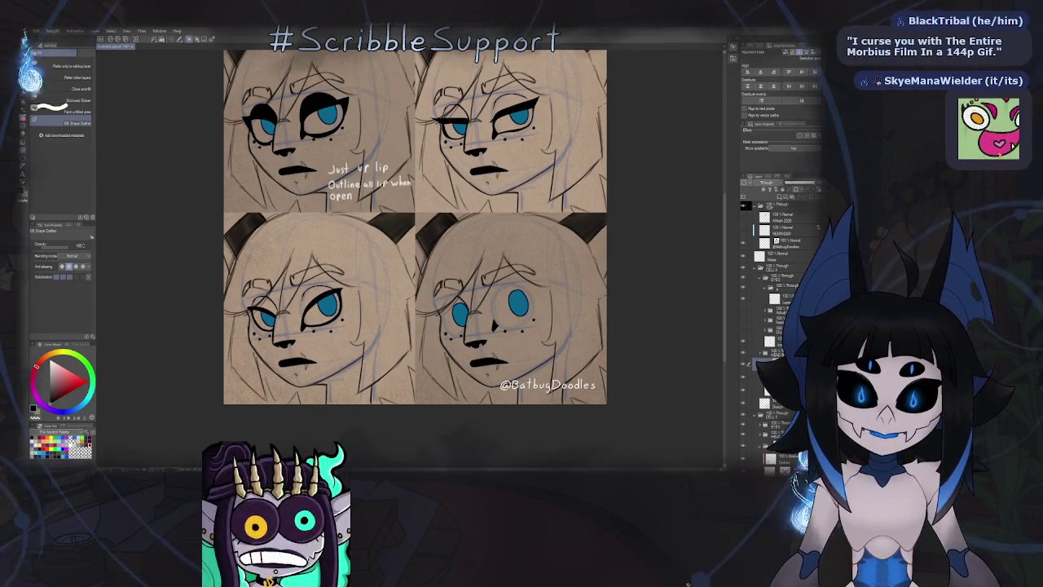
pyautogui.click(770, 298)
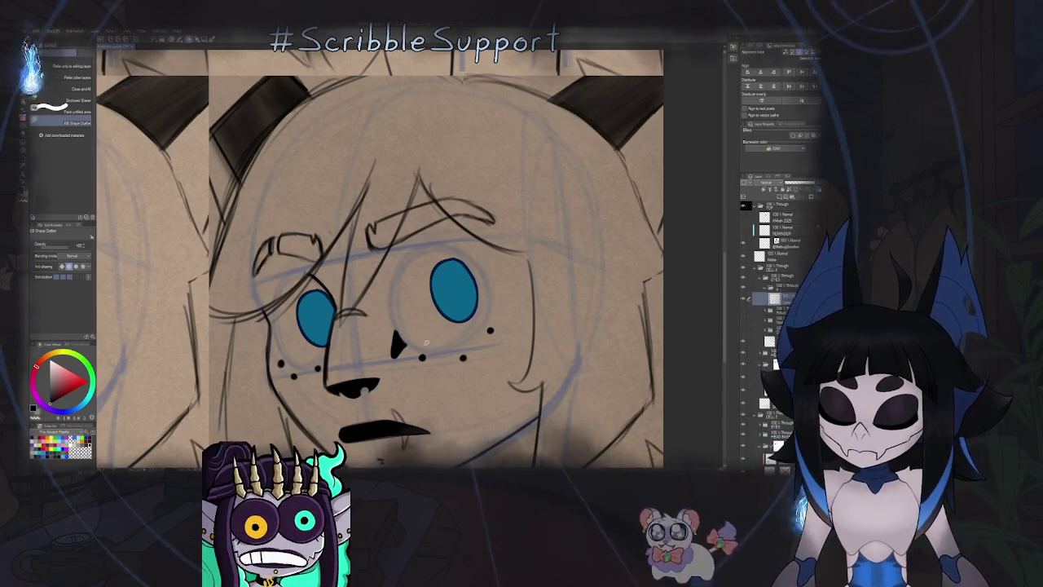
# Switch to the pencil sub-tool and zoom in on the bottom-right face.
pyautogui.press('p')
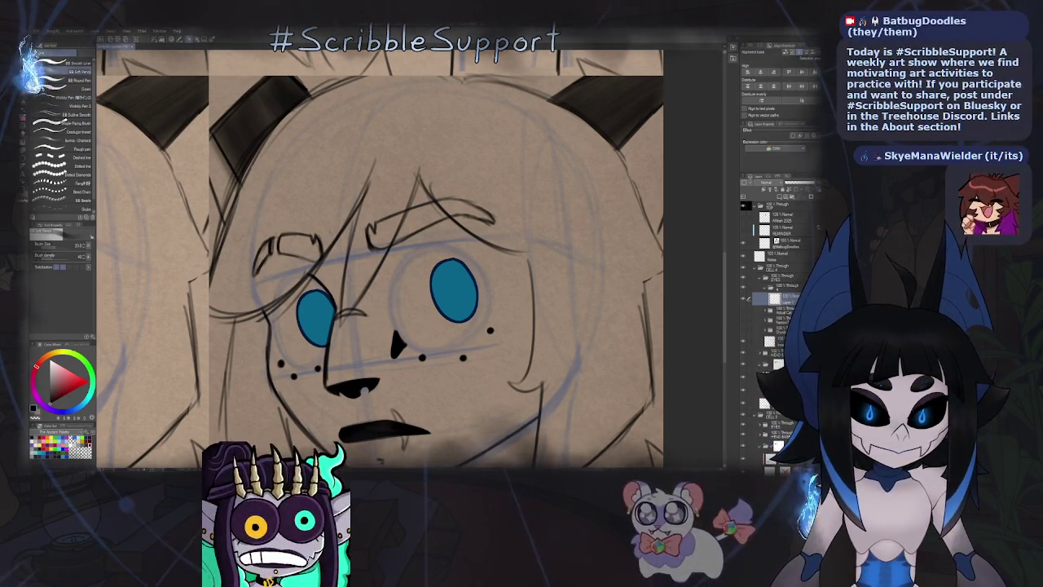
pyautogui.scroll(3, 407, 261)
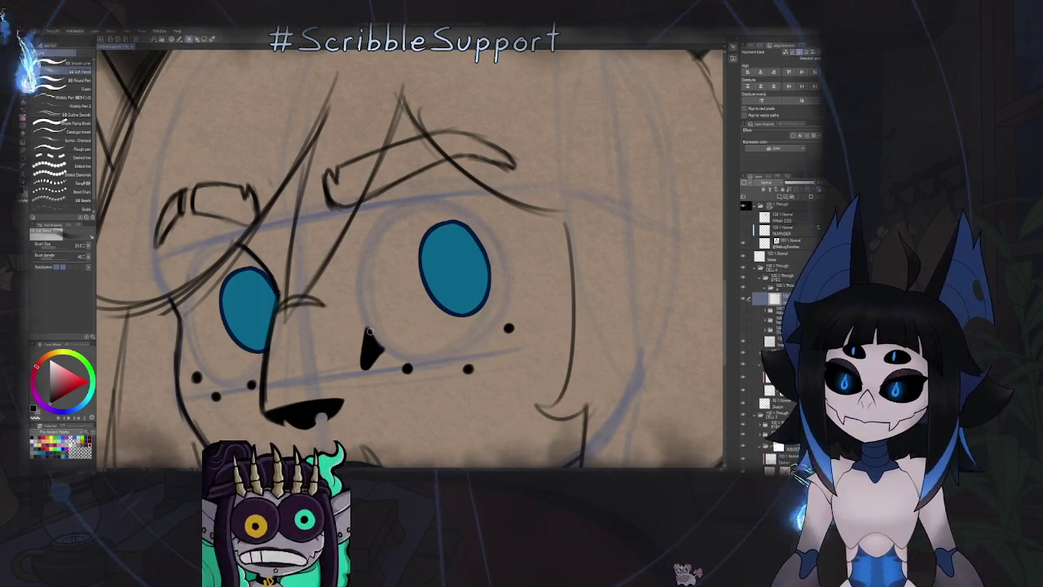
# Ink a long curved line under the right eye, discarding a stray stroke first.
pyautogui.moveTo(411, 103); pyautogui.dragTo(709, 461)
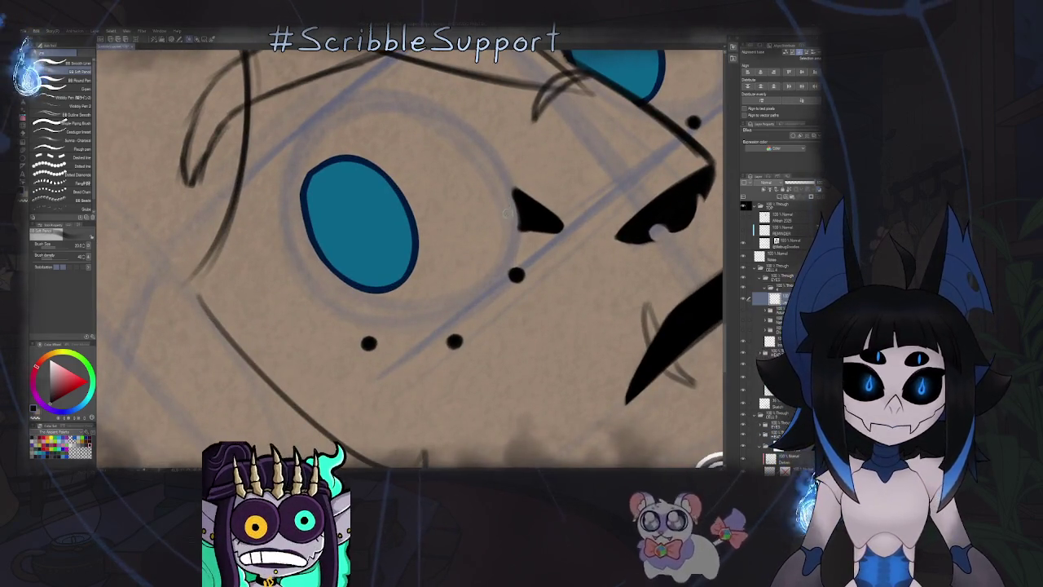
pyautogui.moveTo(503, 189); pyautogui.dragTo(497, 242)
pyautogui.hotkey('ctrl', 'z')
pyautogui.moveTo(506, 189); pyautogui.dragTo(336, 306)
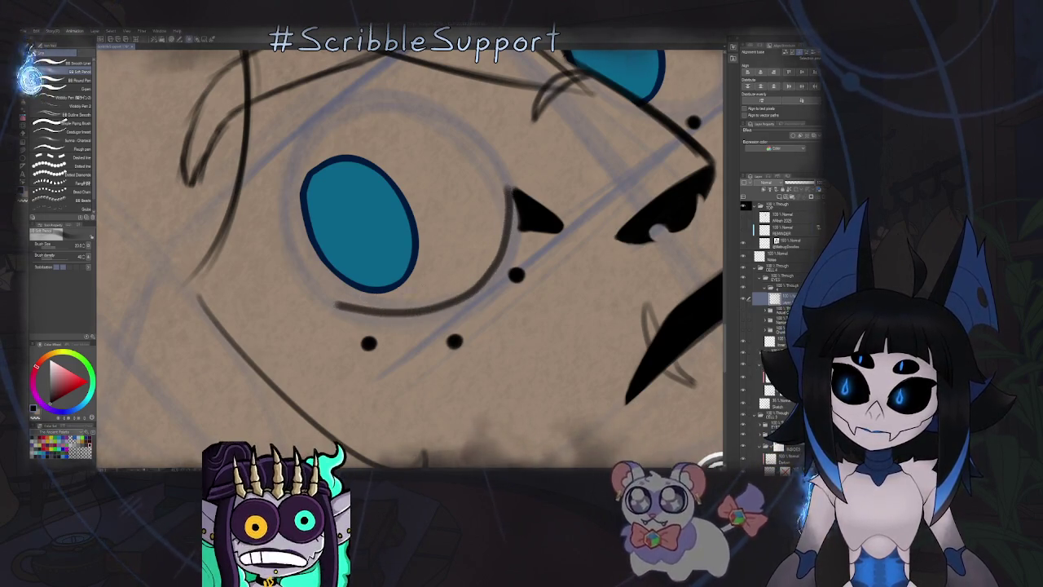
pyautogui.press('h')
pyautogui.moveTo(399, 289)
pyautogui.mouseDown()
pyautogui.moveTo(314, 326)
pyautogui.moveTo(489, 202)
pyautogui.mouseUp()
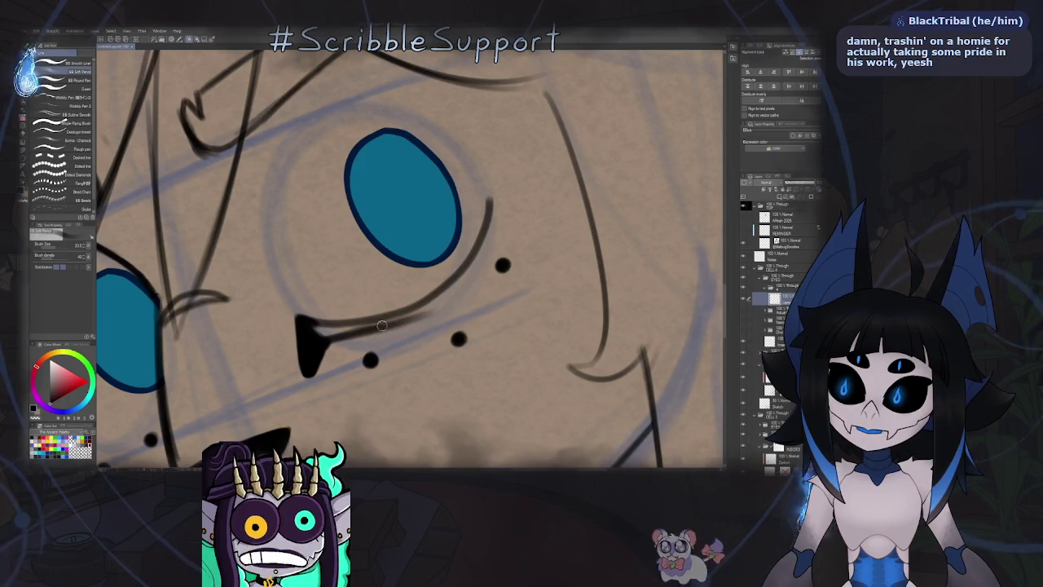
# Darken and thicken the under-eye arc, reworking its lower edge, then view the whole canvas.
pyautogui.moveTo(381, 326)
pyautogui.mouseDown()
pyautogui.moveTo(476, 260)
pyautogui.moveTo(482, 241)
pyautogui.mouseUp()
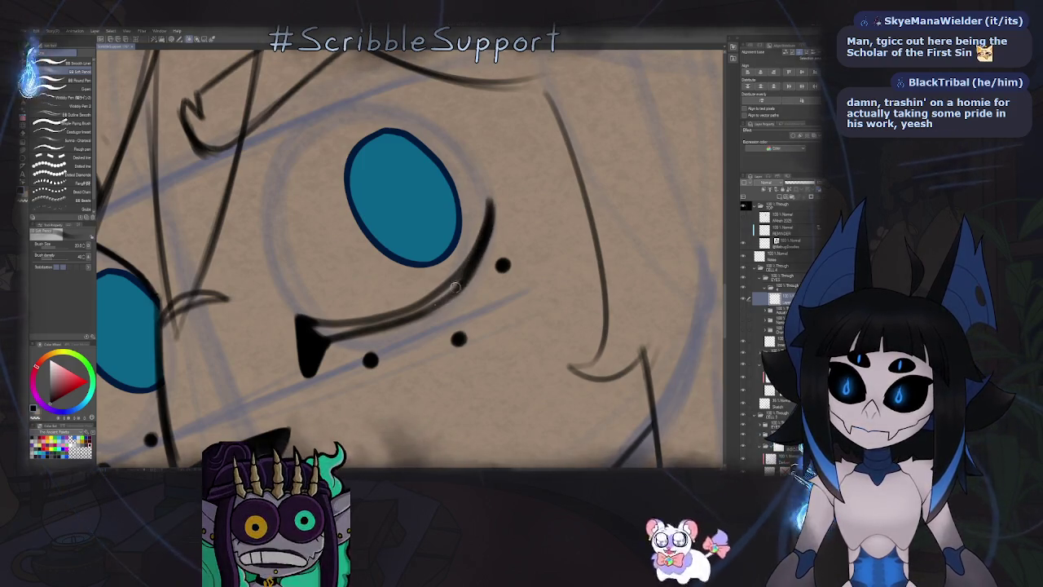
pyautogui.moveTo(487, 230); pyautogui.dragTo(436, 289)
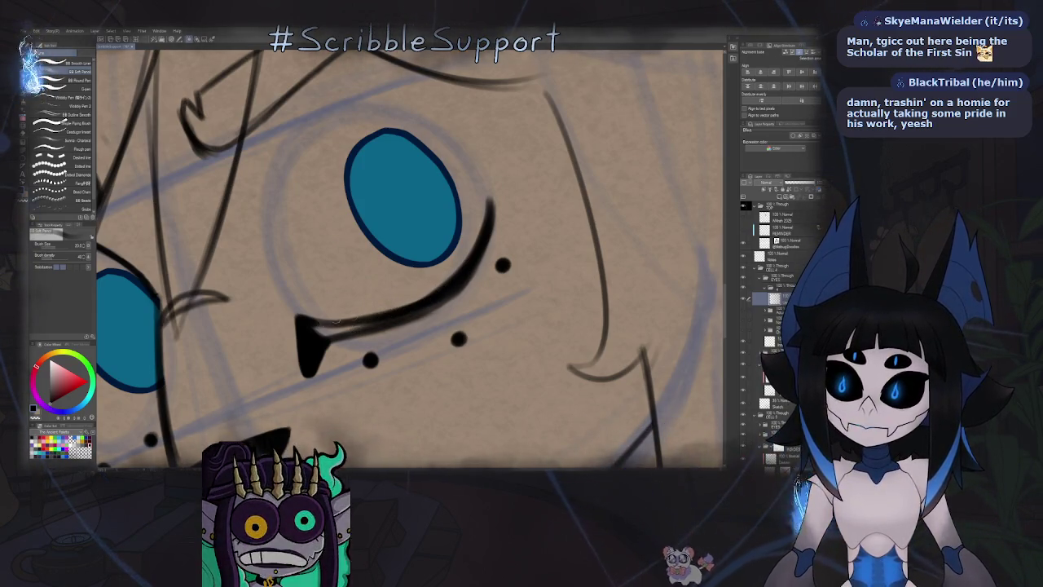
pyautogui.moveTo(412, 311); pyautogui.dragTo(318, 331)
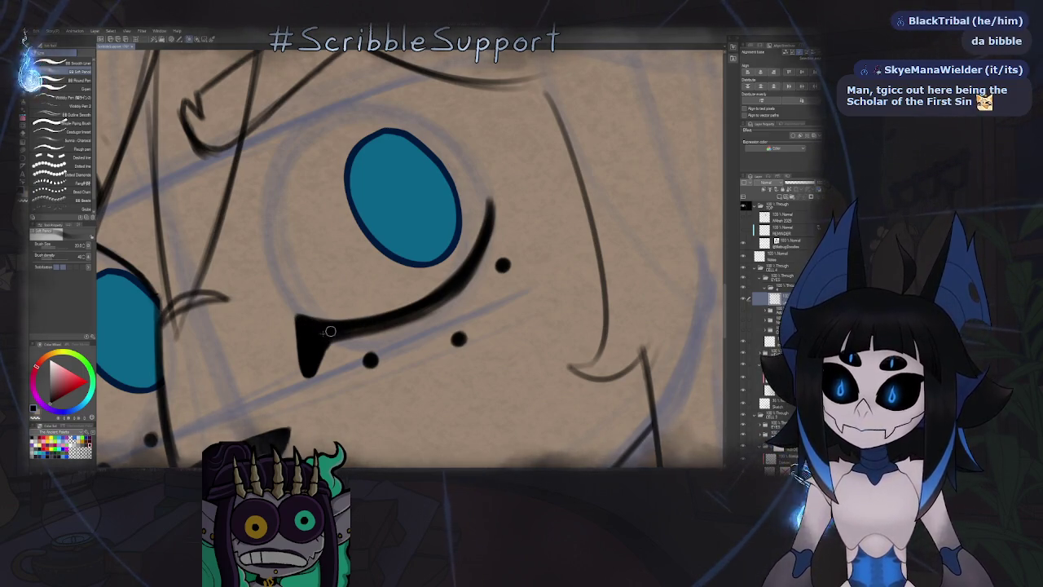
pyautogui.moveTo(337, 333)
pyautogui.mouseDown()
pyautogui.moveTo(446, 301)
pyautogui.moveTo(346, 336)
pyautogui.moveTo(355, 363)
pyautogui.mouseUp()
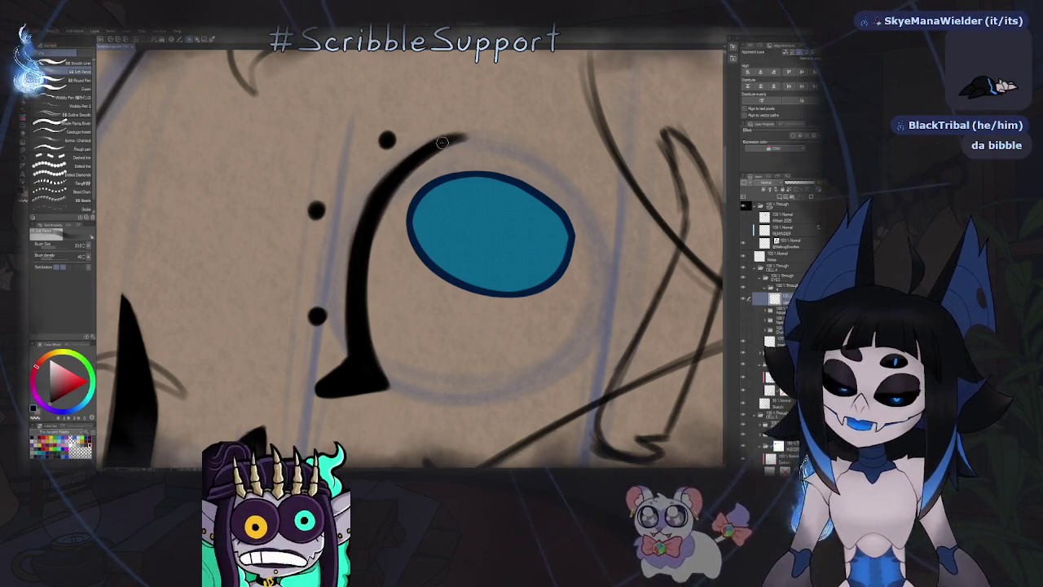
pyautogui.moveTo(424, 153); pyautogui.dragTo(348, 177)
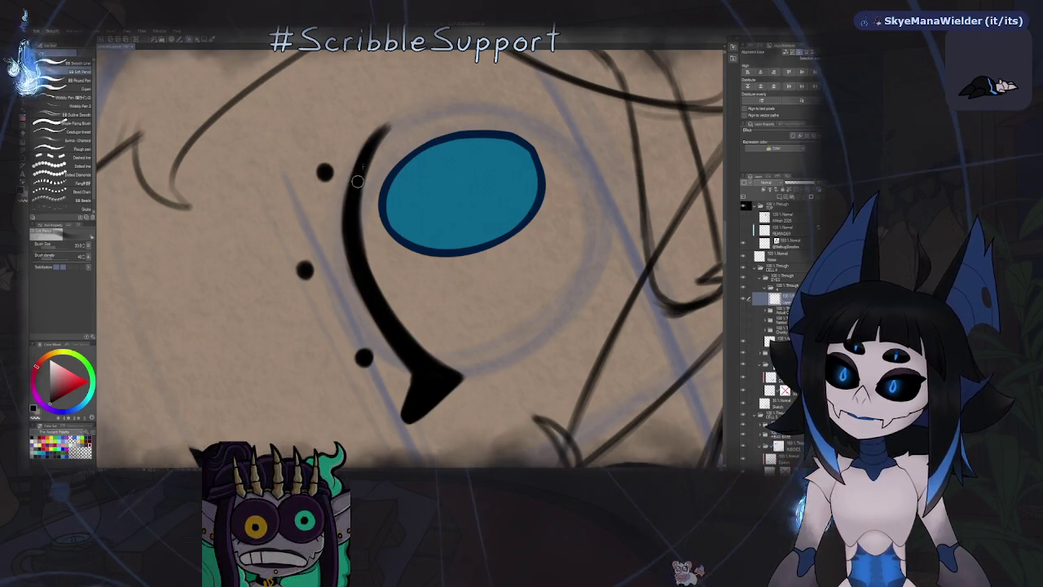
pyautogui.hotkey('ctrl', '0')
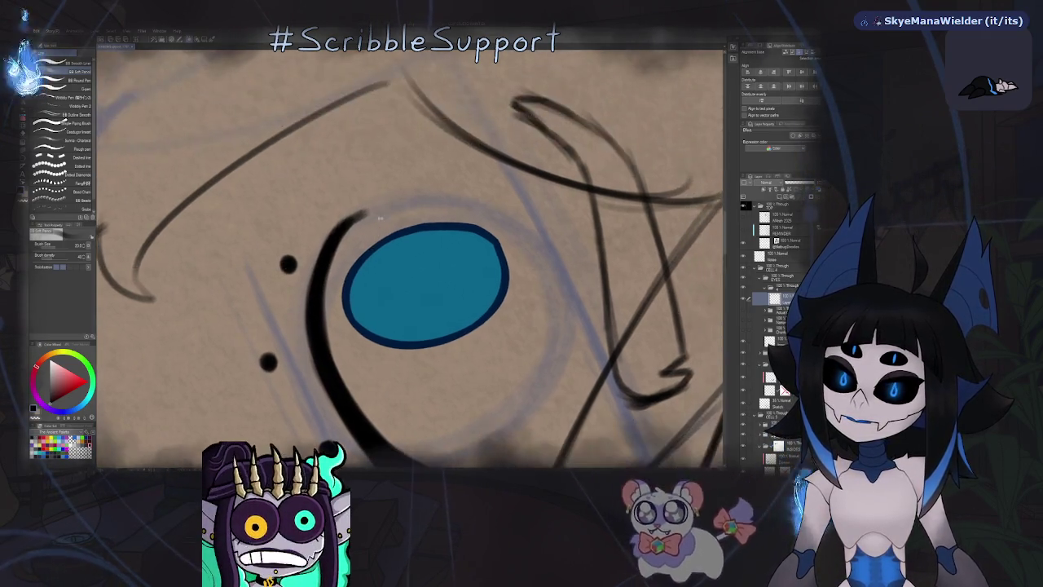
# Zoom in and extend the ink line up the right eye's outer side.
pyautogui.press('h')
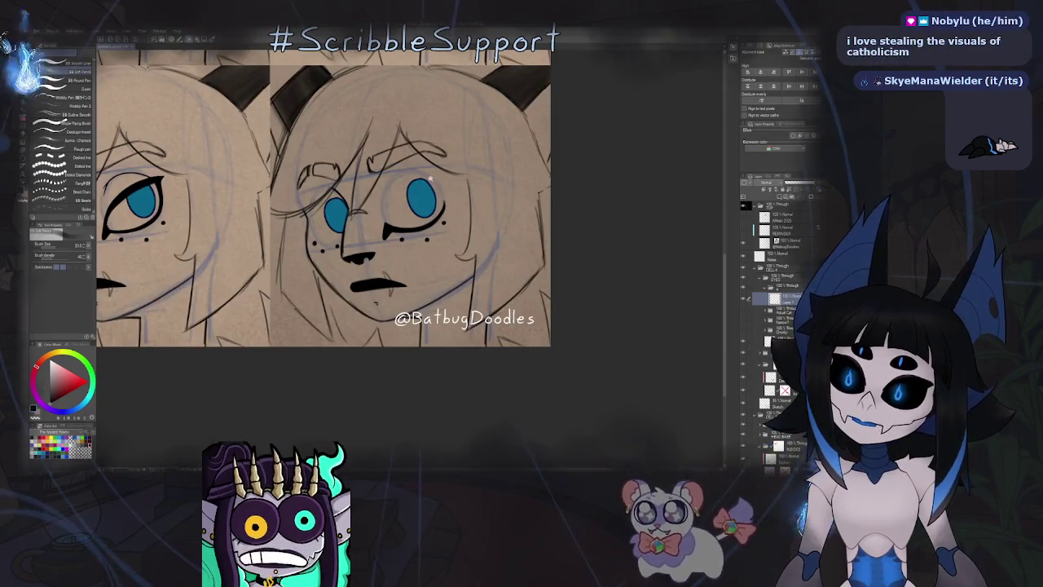
pyautogui.scroll(3, 458, 185)
pyautogui.scroll(3, 458, 186)
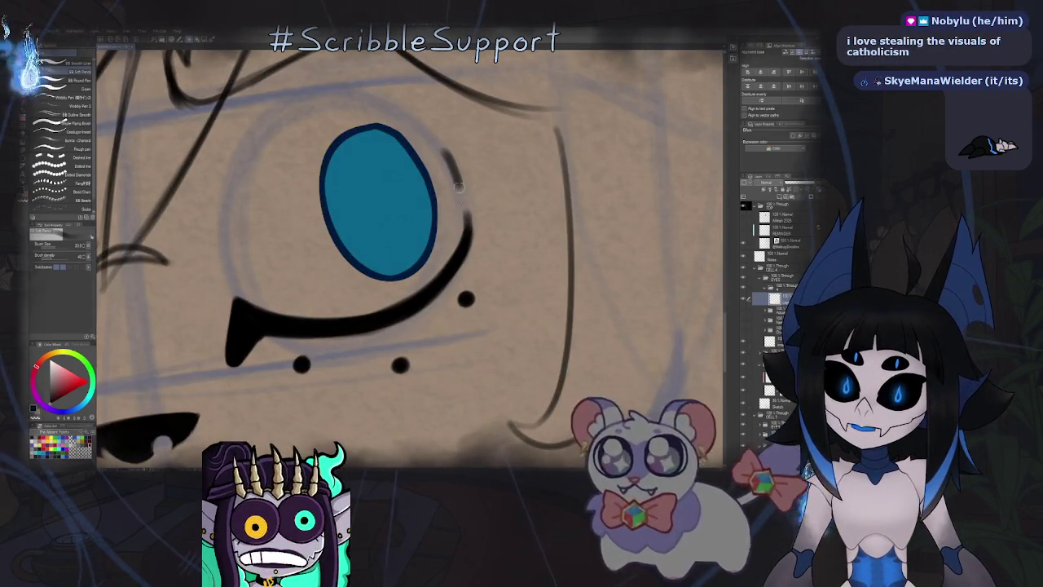
pyautogui.moveTo(438, 147); pyautogui.dragTo(447, 161)
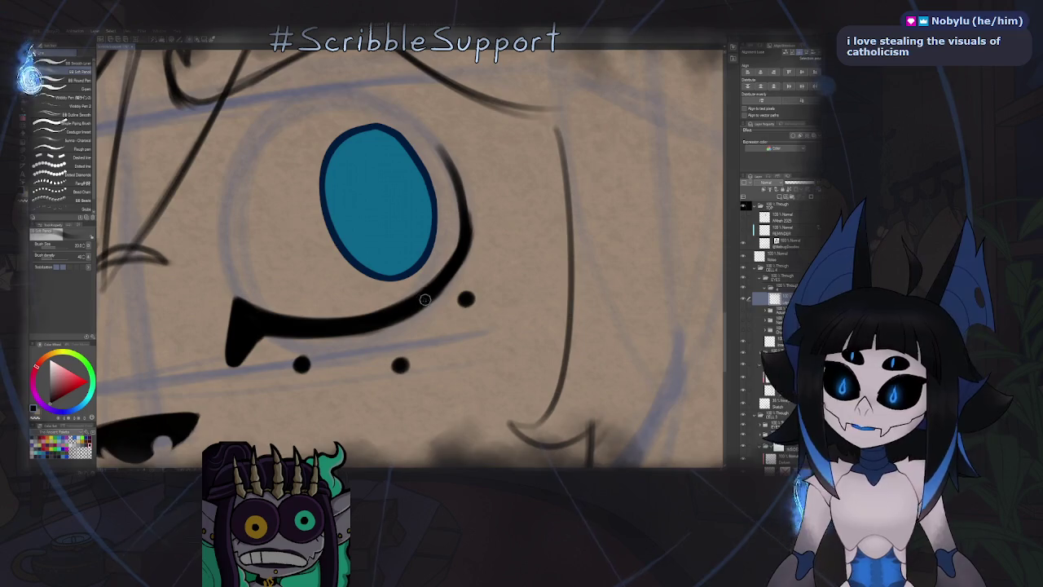
# Mirror, pan, reset rotation and re-zoom the view to check the extended line.
pyautogui.press('h')
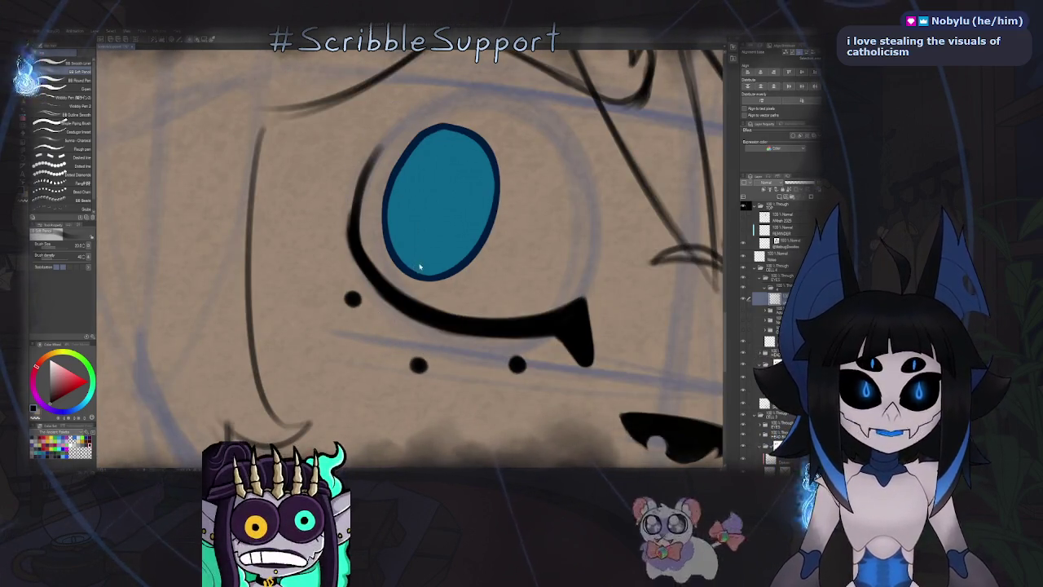
pyautogui.scroll(-2, 405, 212)
pyautogui.scroll(-2, 405, 212)
pyautogui.moveTo(443, 259)
pyautogui.mouseDown()
pyautogui.moveTo(419, 282)
pyautogui.moveTo(396, 221)
pyautogui.mouseUp()
pyautogui.press('h')
pyautogui.hotkey('ctrl', '@')
pyautogui.scroll(3, 396, 220)
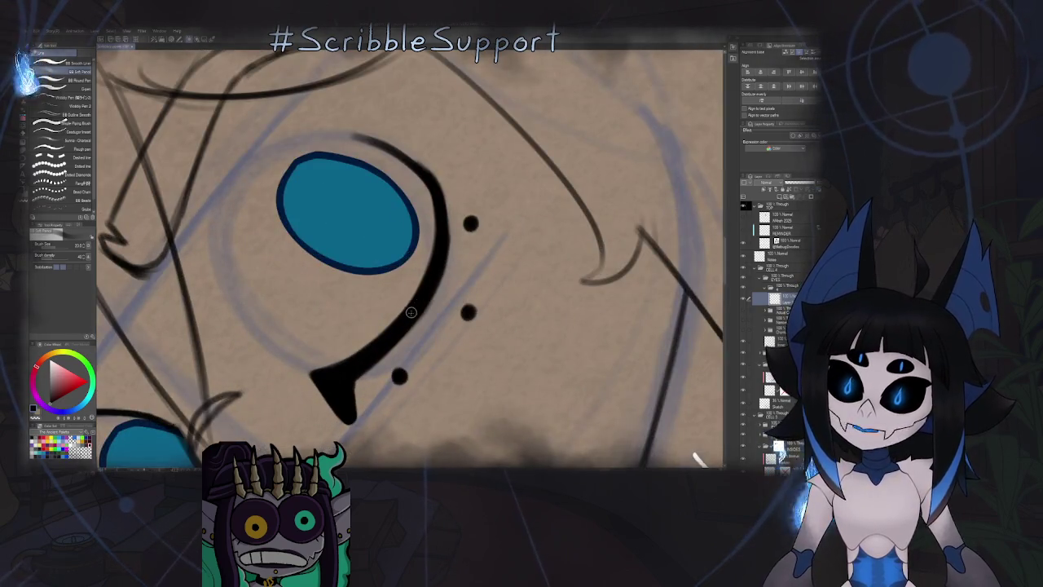
pyautogui.press('h')
pyautogui.moveTo(423, 263); pyautogui.dragTo(468, 231)
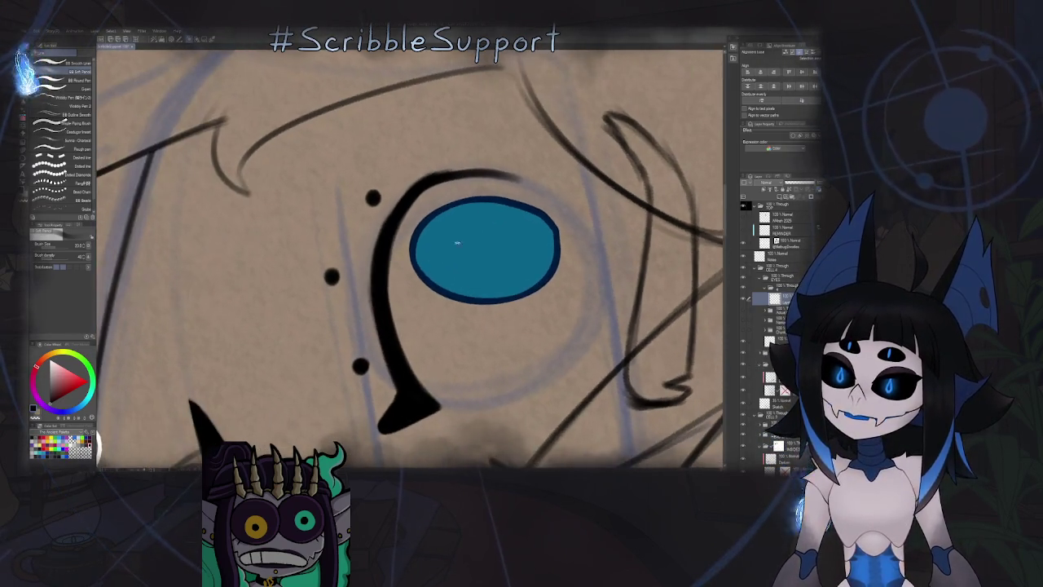
pyautogui.scroll(2, 410, 408)
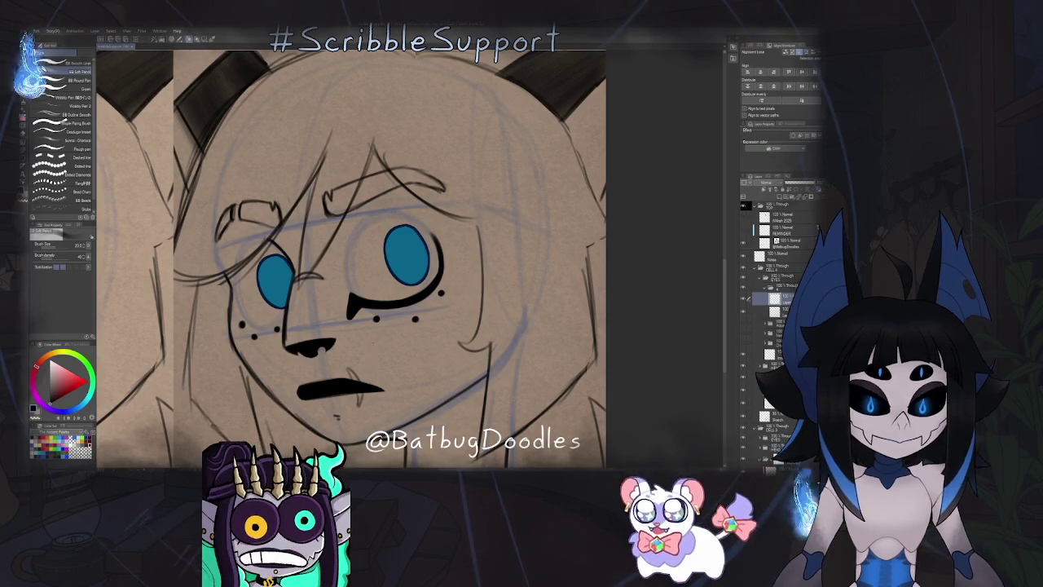
# Zoom in and mirror the canvas view back and forth to check the face.
pyautogui.scroll(2, 370, 300)
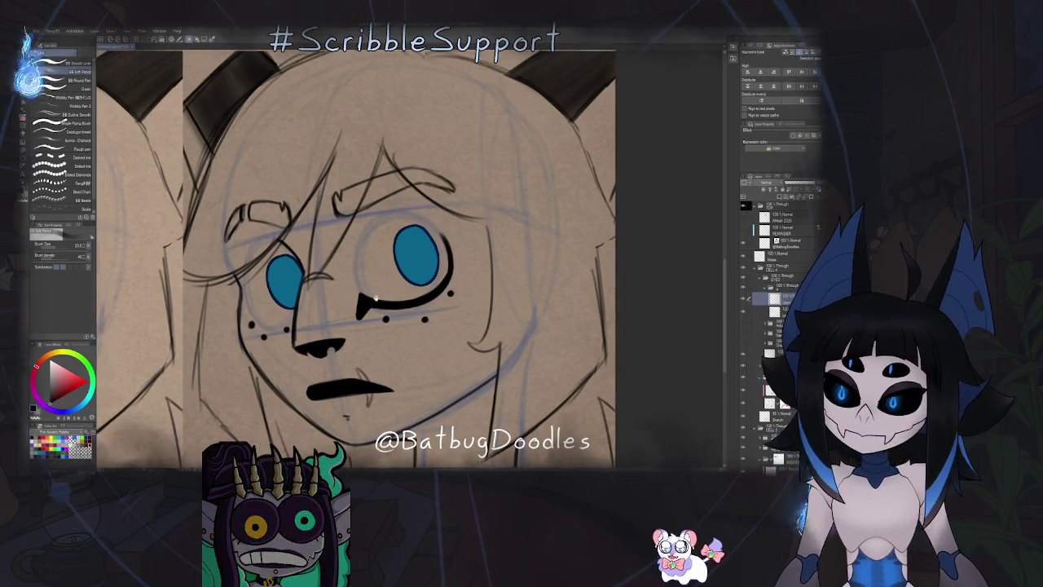
pyautogui.scroll(2, 383, 237)
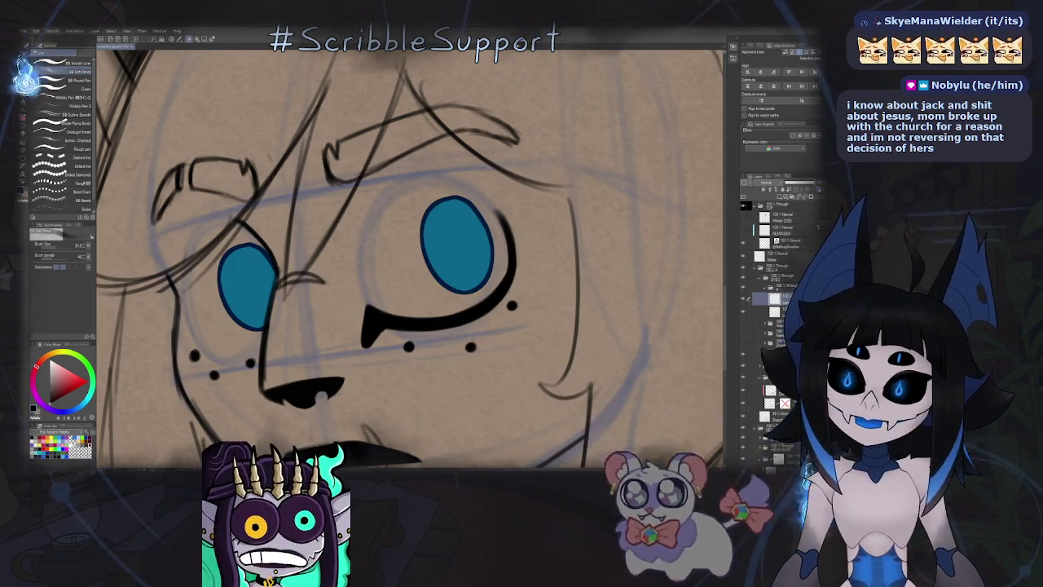
pyautogui.press('h')
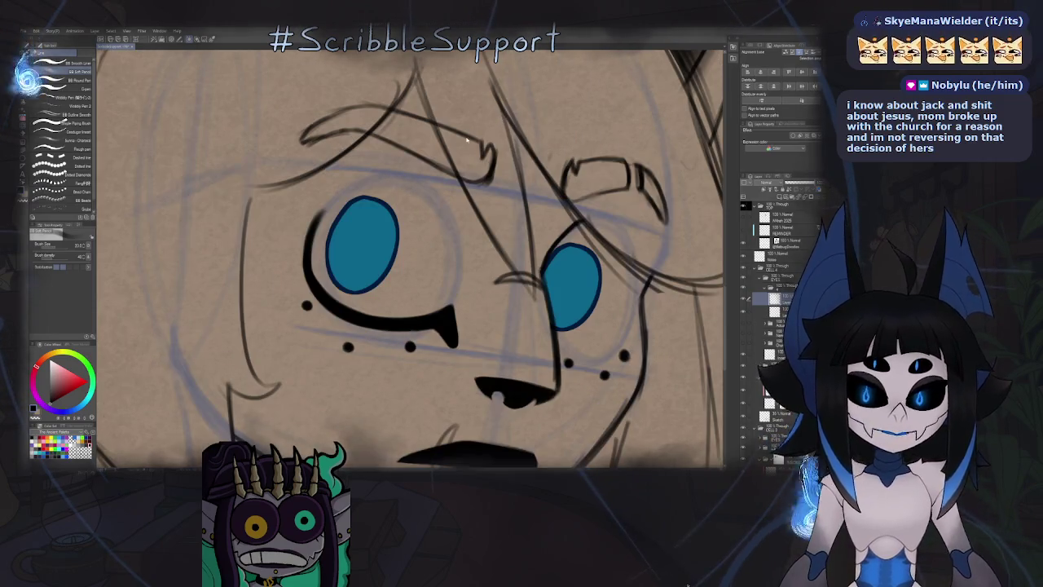
pyautogui.scroll(-3, 432, 234)
pyautogui.press('h')
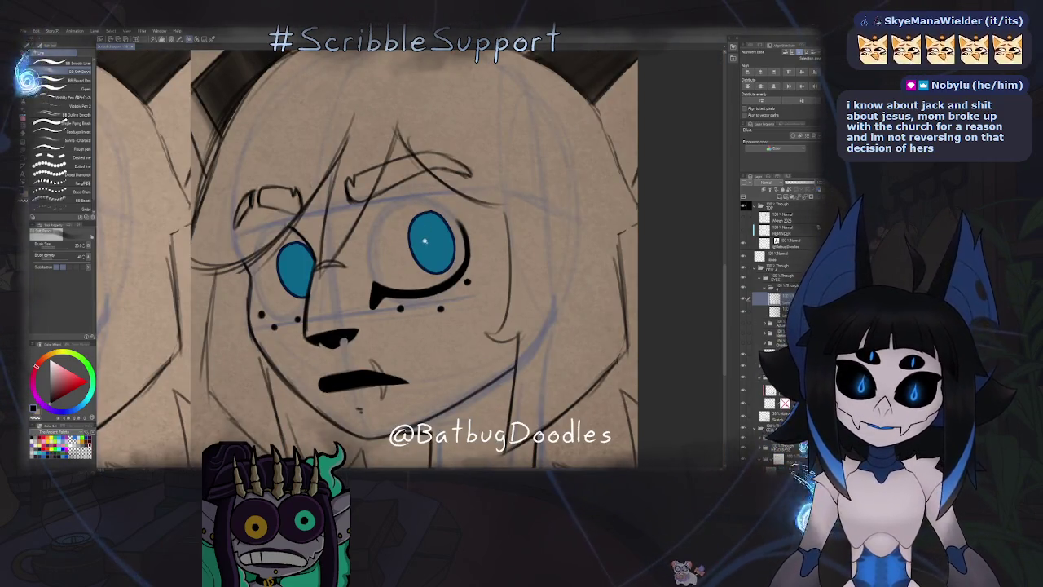
pyautogui.scroll(2, 424, 240)
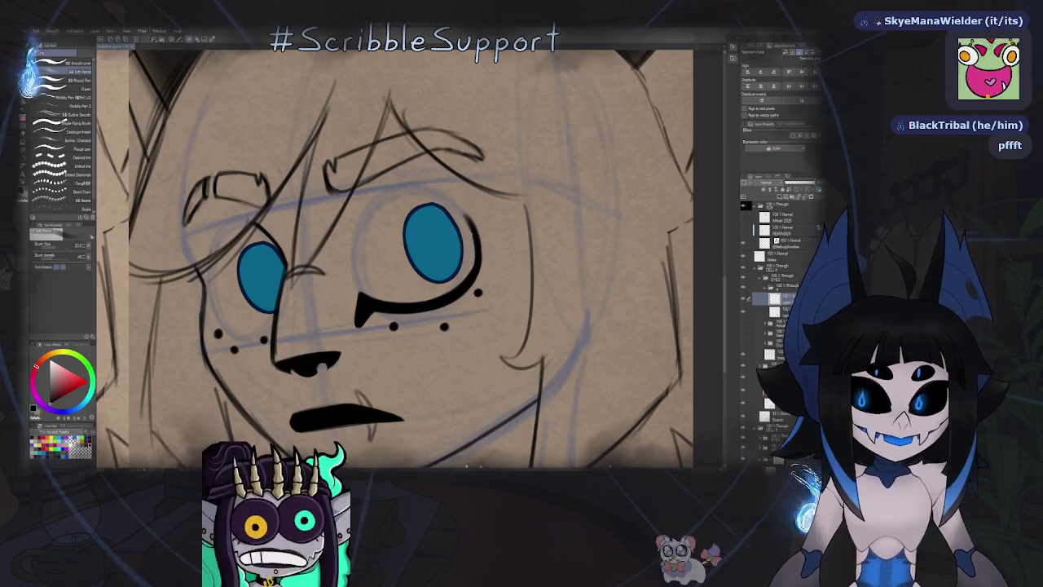
# On a new layer, draw a long diagonal eyelid stroke across the right eye and thicken its outer corner.
pyautogui.hotkey('ctrl', 'shift', 'n')
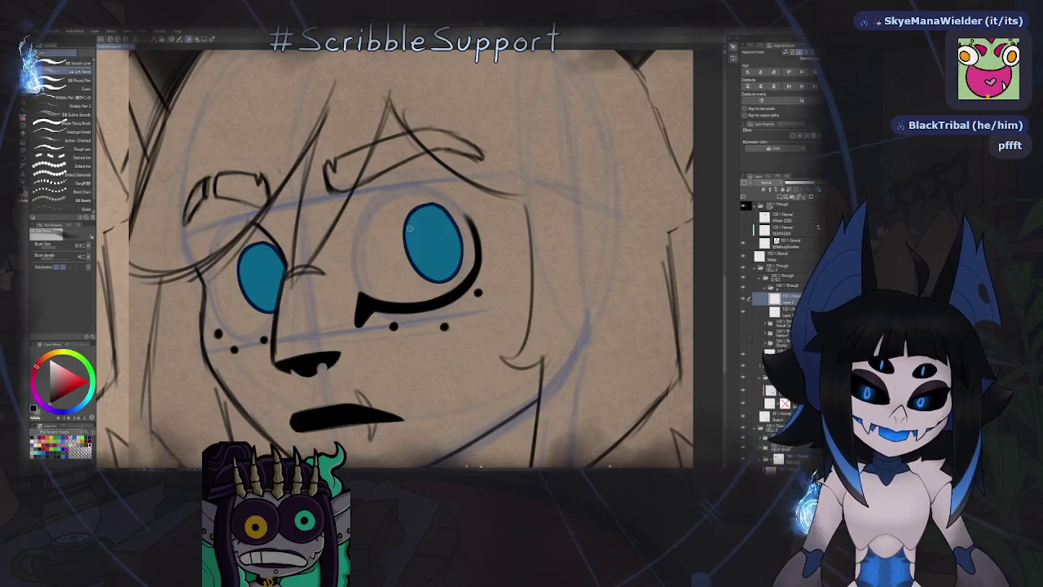
pyautogui.scroll(3, 366, 295)
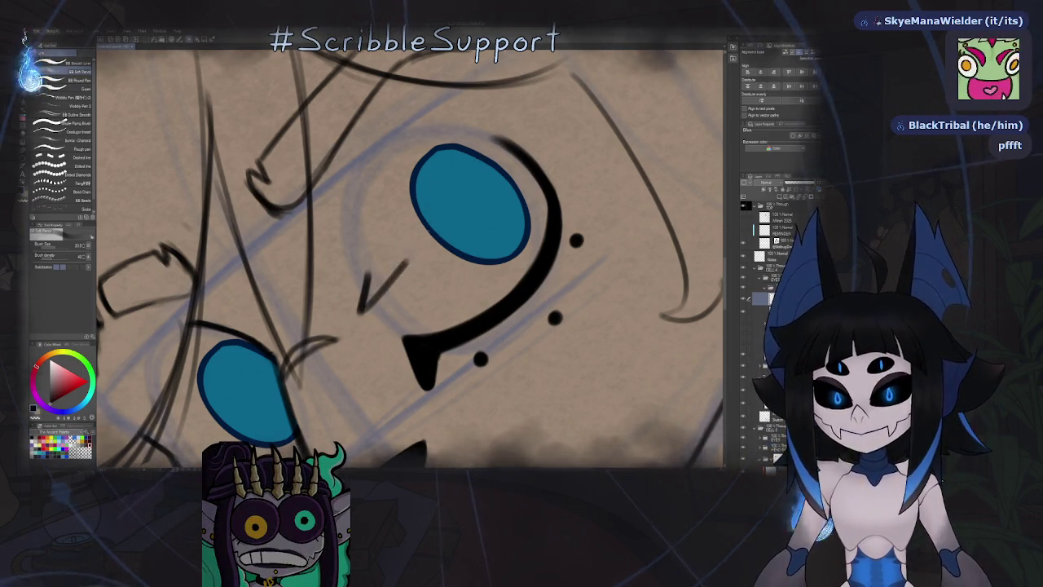
pyautogui.moveTo(359, 312); pyautogui.dragTo(546, 93)
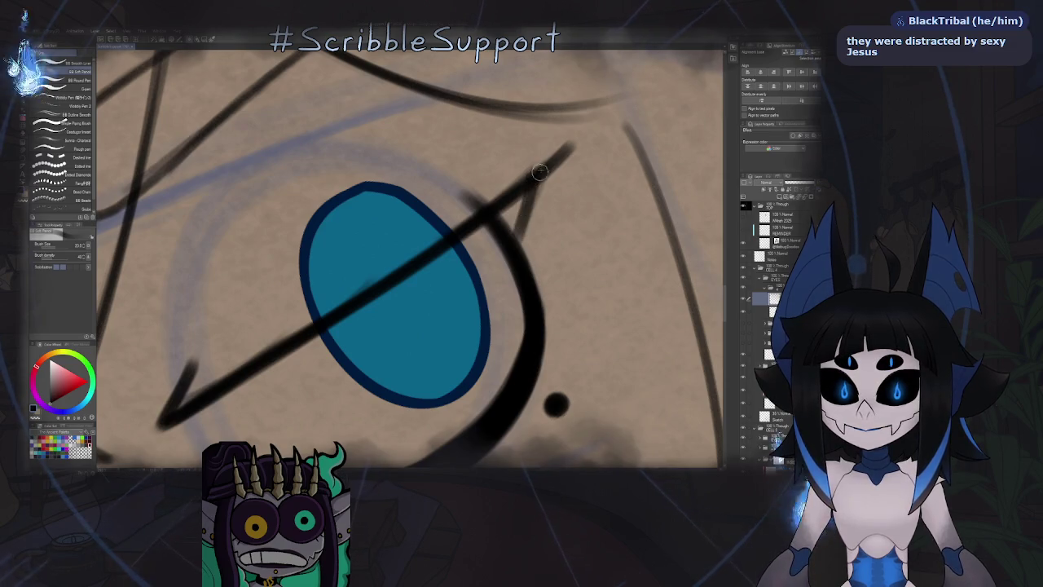
pyautogui.moveTo(537, 172); pyautogui.dragTo(519, 244)
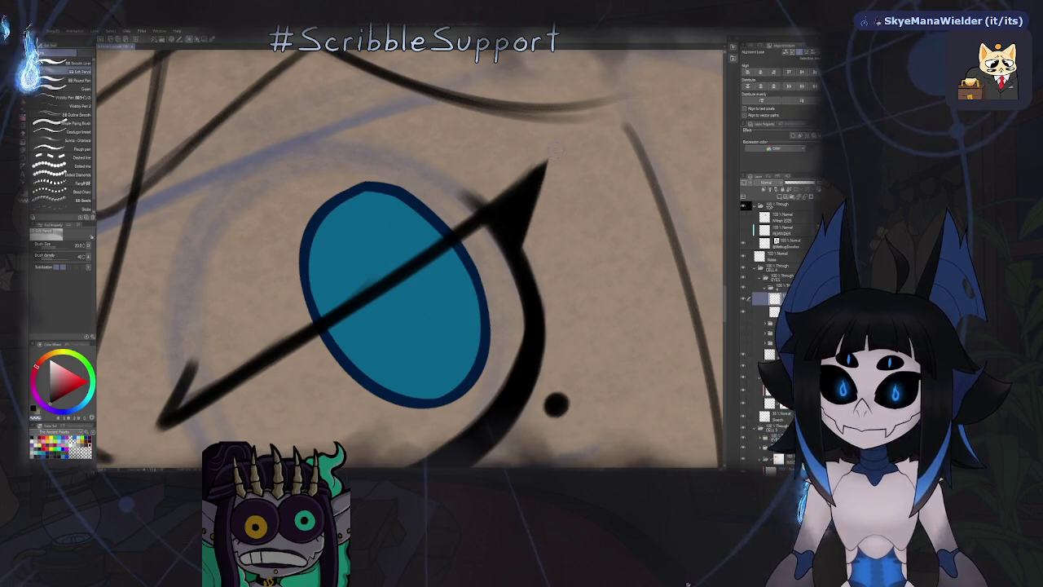
pyautogui.scroll(-5, 540, 159)
# After a mirrored check, redraw a longer lid line across the blue iris, replacing the short one.
pyautogui.press('h')
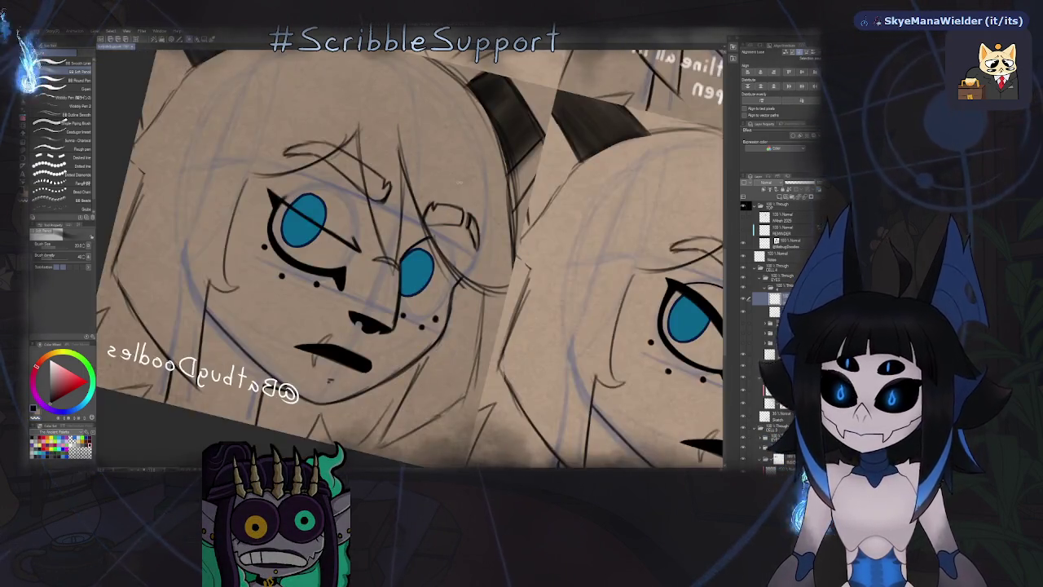
pyautogui.moveTo(539, 160); pyautogui.dragTo(456, 212)
pyautogui.press('h')
pyautogui.scroll(5, 431, 246)
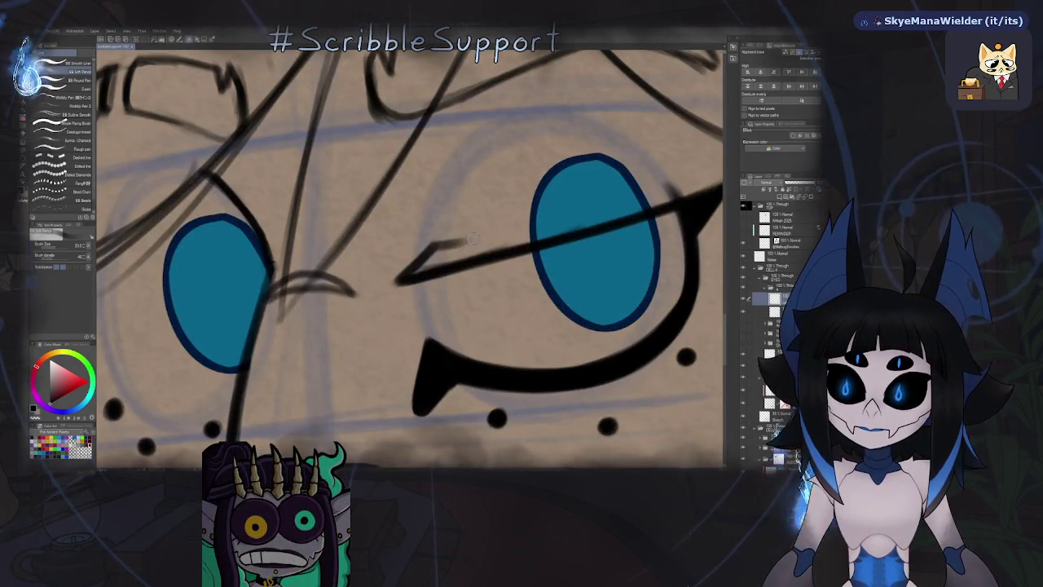
pyautogui.moveTo(425, 249); pyautogui.dragTo(512, 225)
pyautogui.hotkey('ctrl', 'z')
pyautogui.moveTo(427, 248)
pyautogui.mouseDown()
pyautogui.moveTo(604, 193)
pyautogui.moveTo(431, 249)
pyautogui.mouseUp()
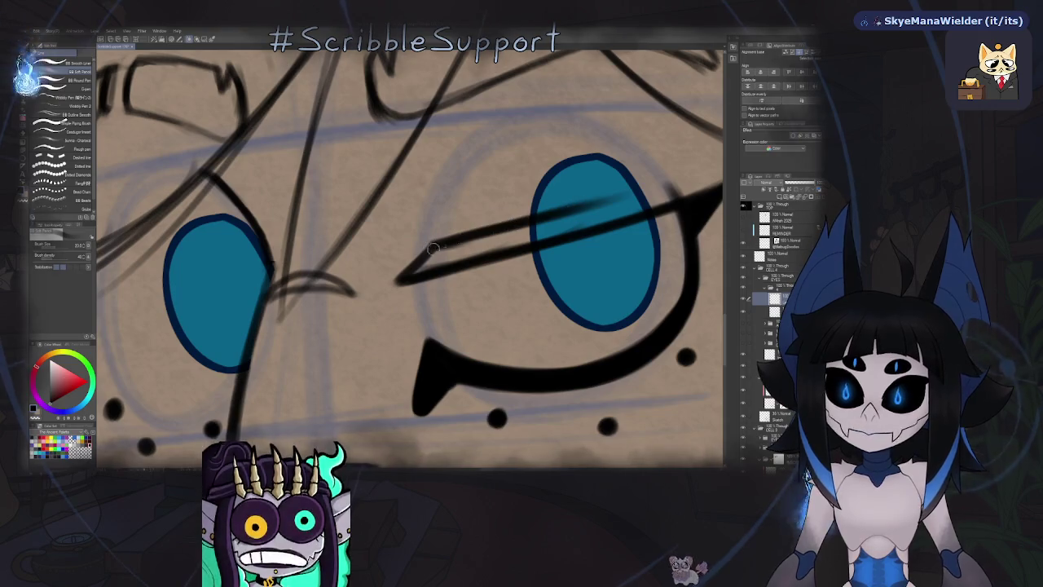
# Pan, mirror-check and rotate the view to a comfortable angle on the right eye.
pyautogui.moveTo(589, 196); pyautogui.dragTo(482, 208)
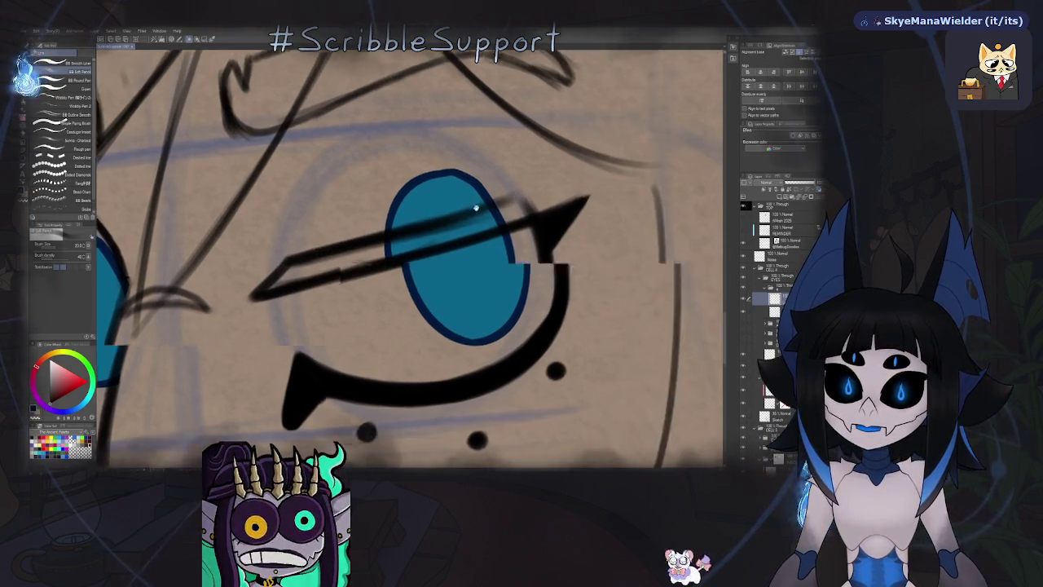
pyautogui.scroll(-5, 412, 276)
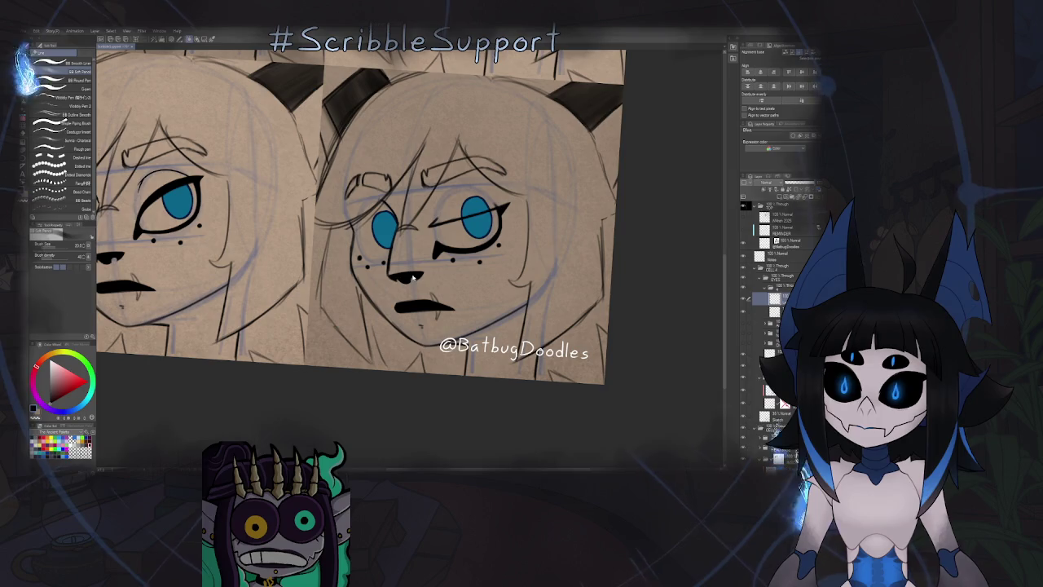
pyautogui.press('h')
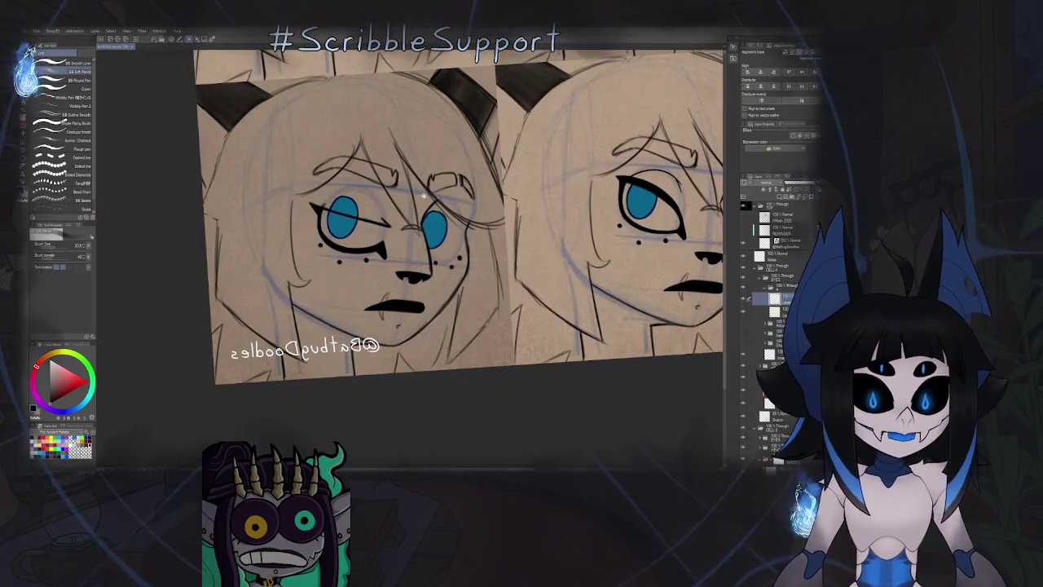
pyautogui.press('h')
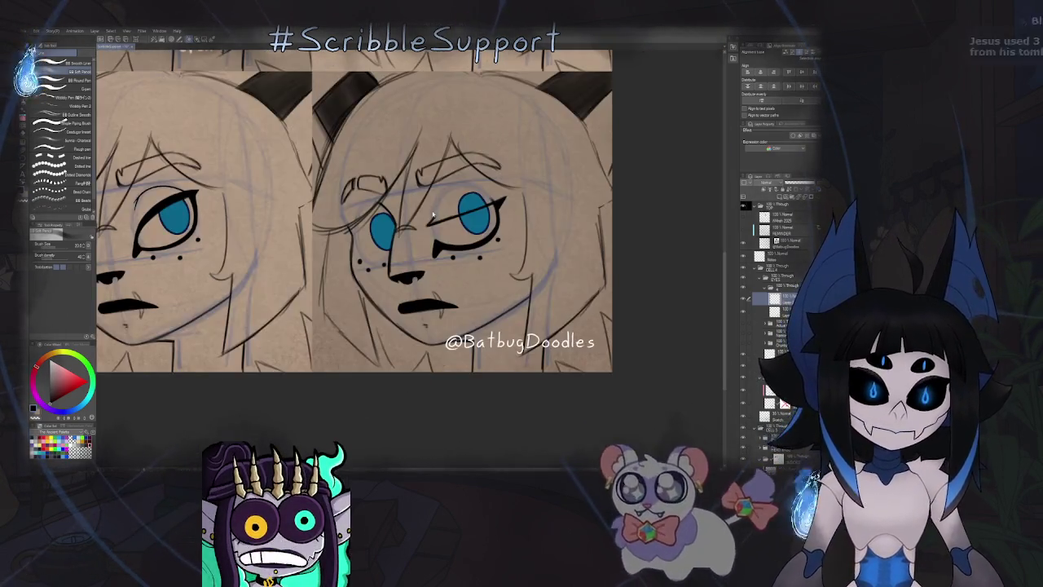
pyautogui.moveTo(515, 183); pyautogui.dragTo(446, 234)
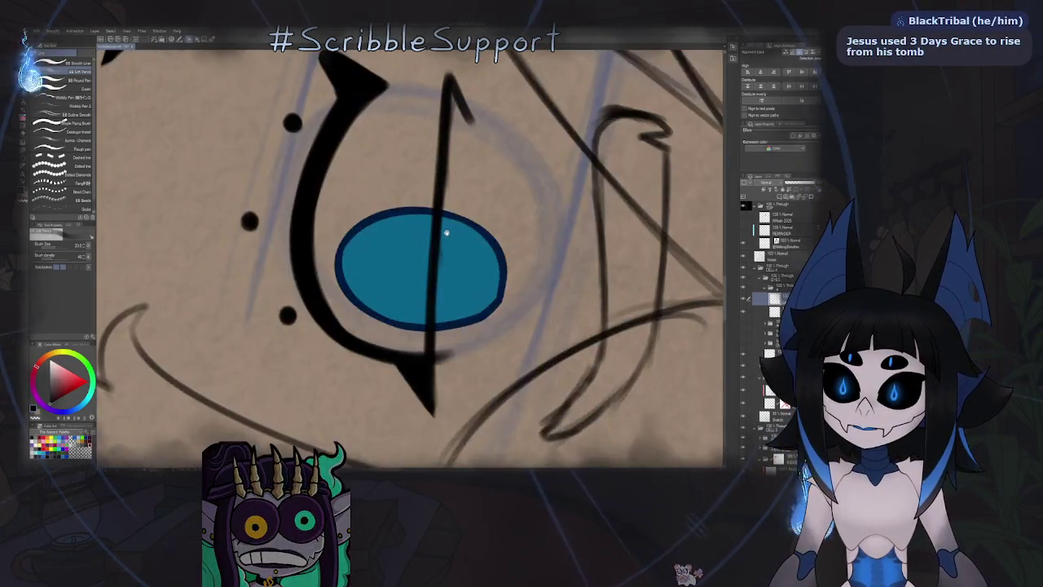
pyautogui.scroll(-2, 430, 359)
# Extend the eyelid stroke's pointed tip, thicken its top, and reset the canvas rotation.
pyautogui.moveTo(433, 352); pyautogui.dragTo(445, 379)
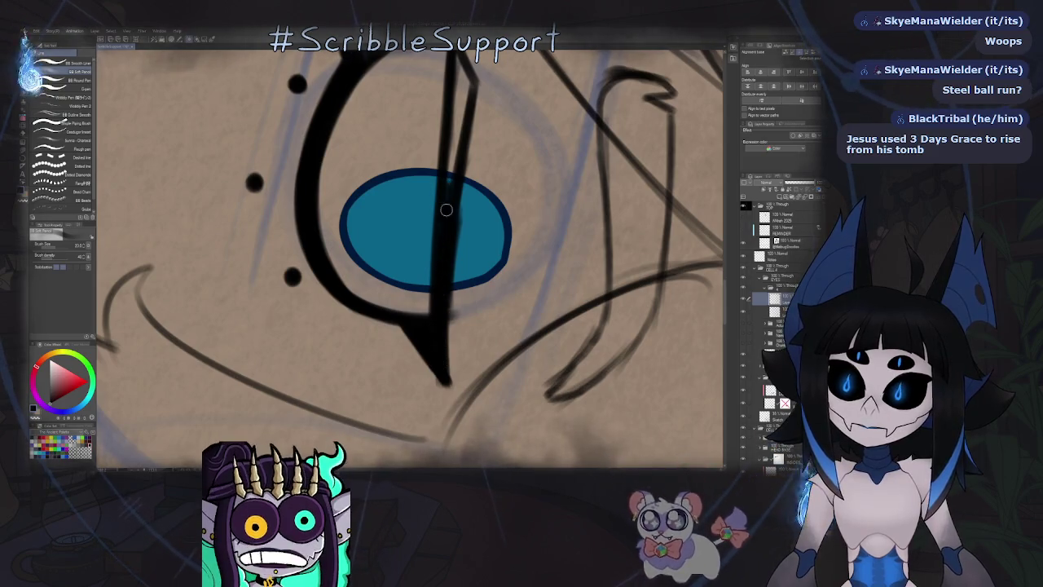
pyautogui.scroll(3, 442, 253)
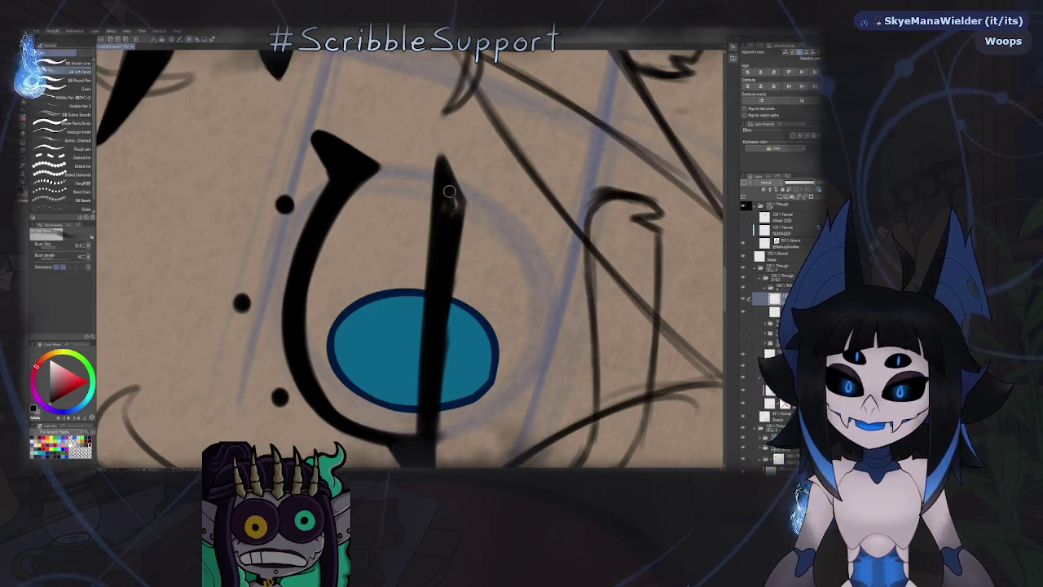
pyautogui.moveTo(447, 189); pyautogui.dragTo(444, 159)
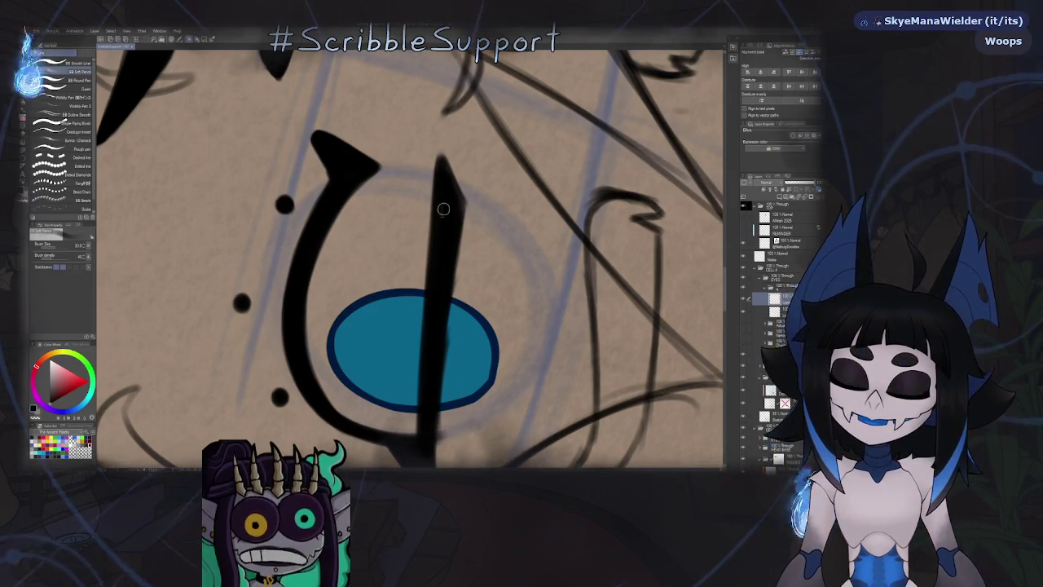
pyautogui.hotkey('ctrl', '@')
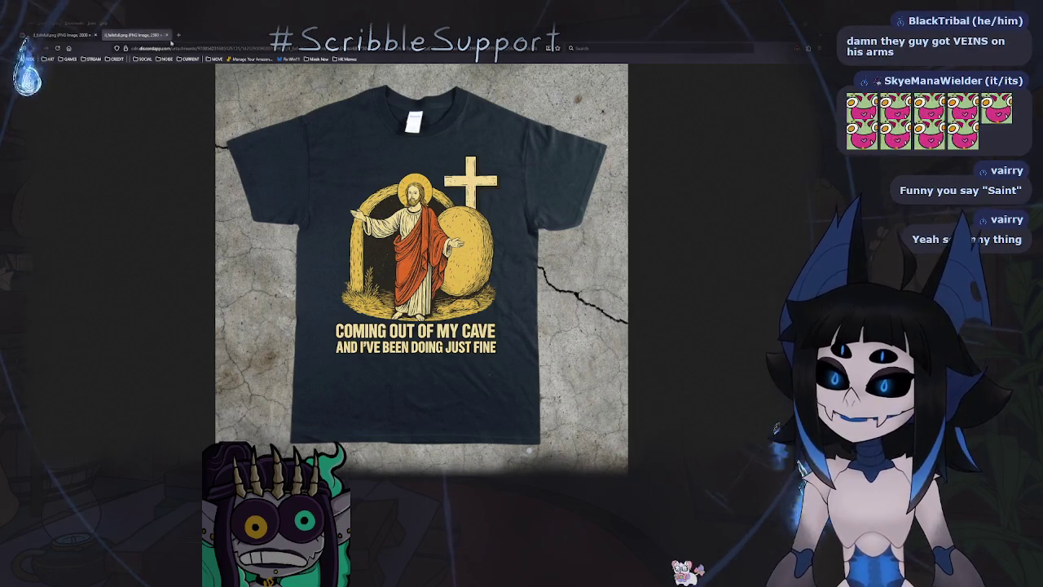
# Close the extra T-shirt image tab and minimise Firefox to return to the drawing.
pyautogui.click(165, 36)
pyautogui.click(96, 36)
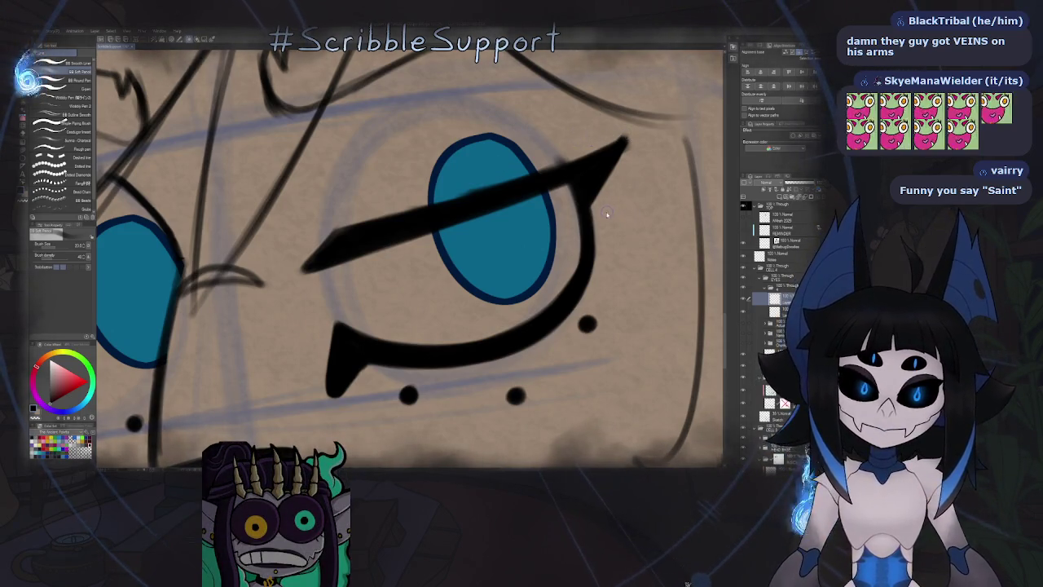
# Mirror, rotate, pan and zoom the view onto the right eye.
pyautogui.press('h')
pyautogui.moveTo(459, 157); pyautogui.dragTo(331, 222)
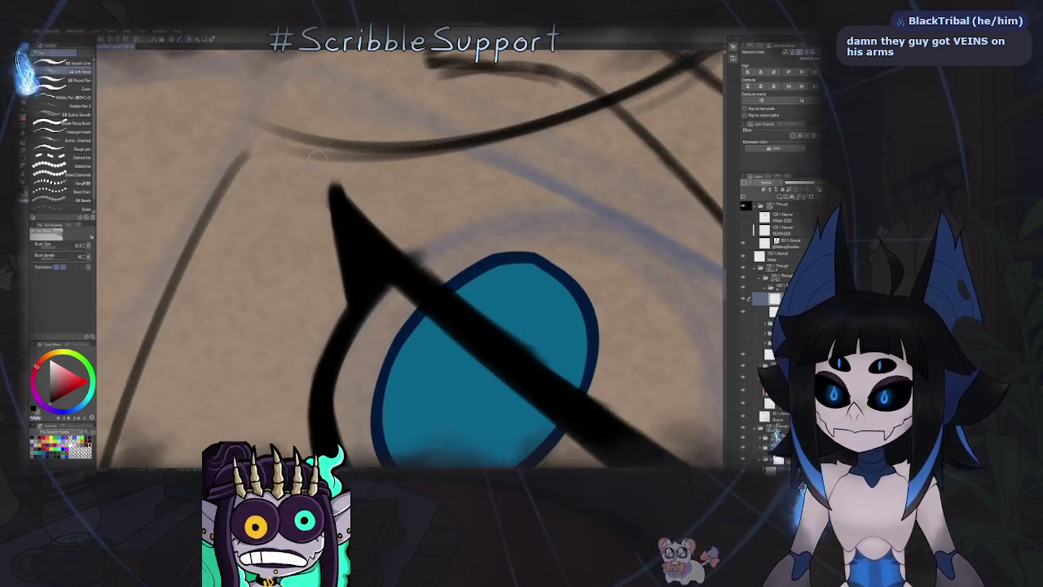
pyautogui.moveTo(324, 225)
pyautogui.mouseDown()
pyautogui.moveTo(102, 403)
pyautogui.moveTo(245, 342)
pyautogui.mouseUp()
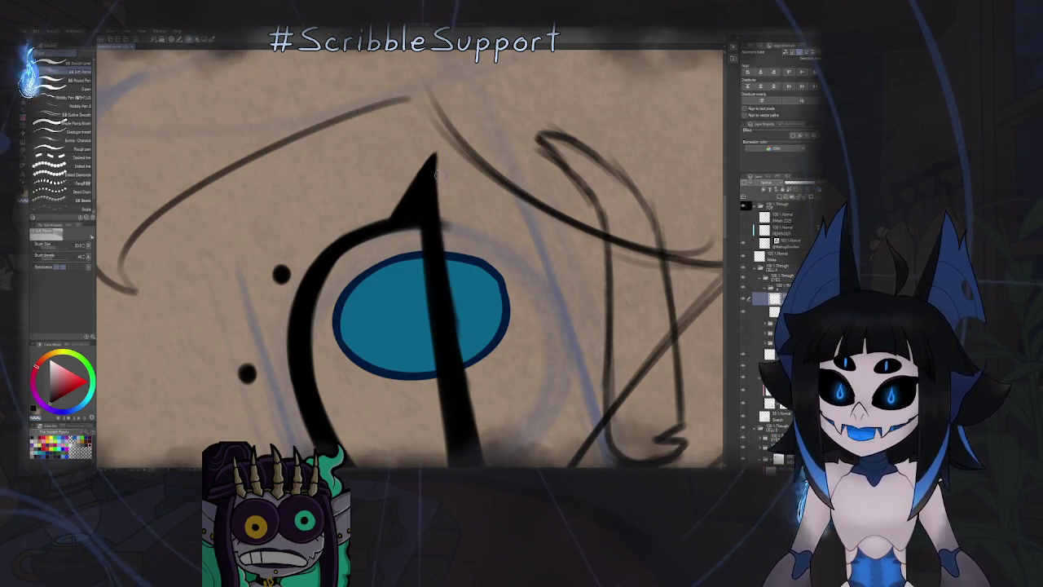
pyautogui.moveTo(465, 344); pyautogui.dragTo(428, 212)
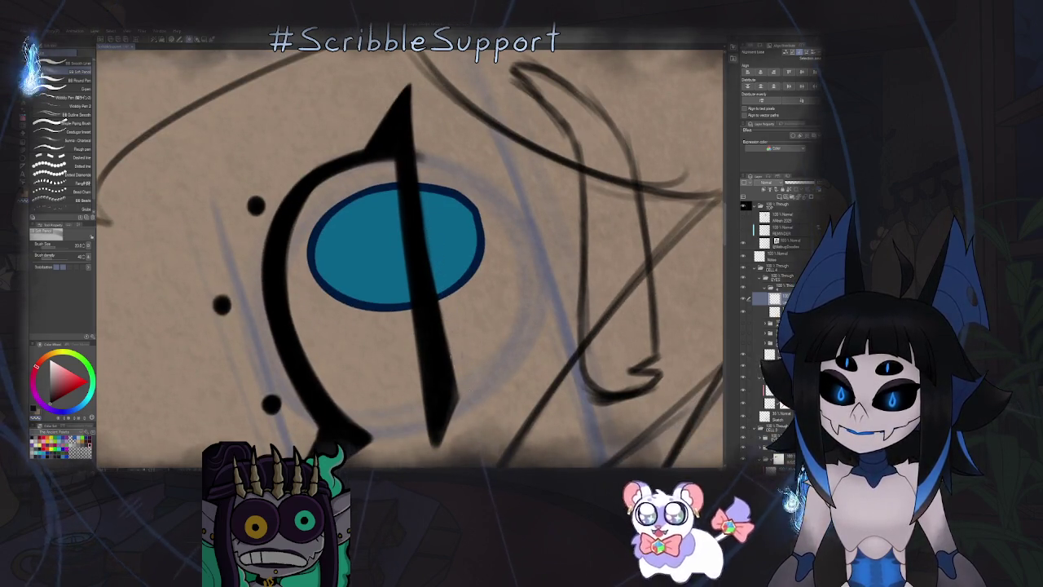
pyautogui.scroll(-5, 444, 330)
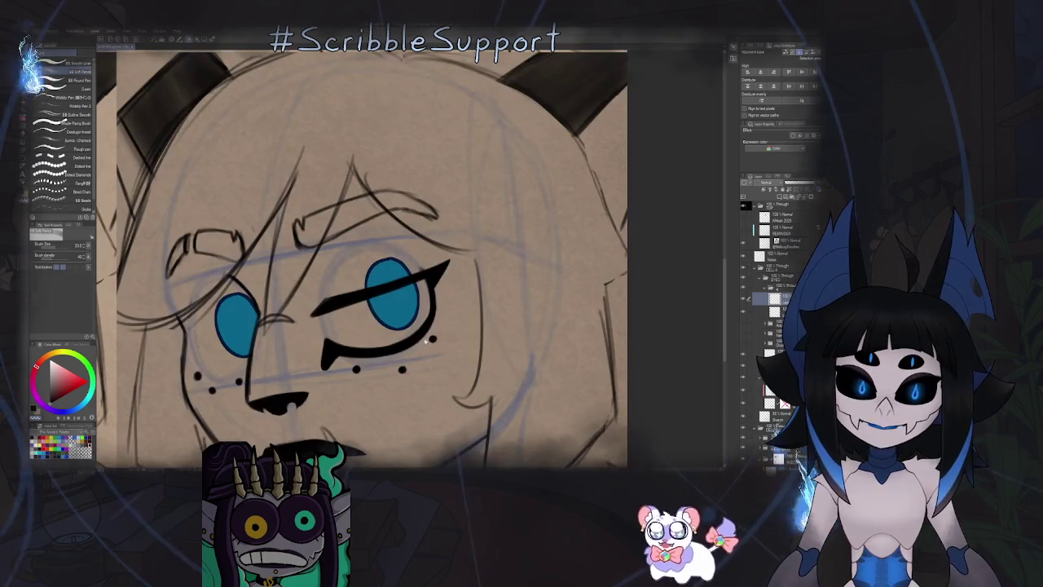
pyautogui.scroll(3, 406, 303)
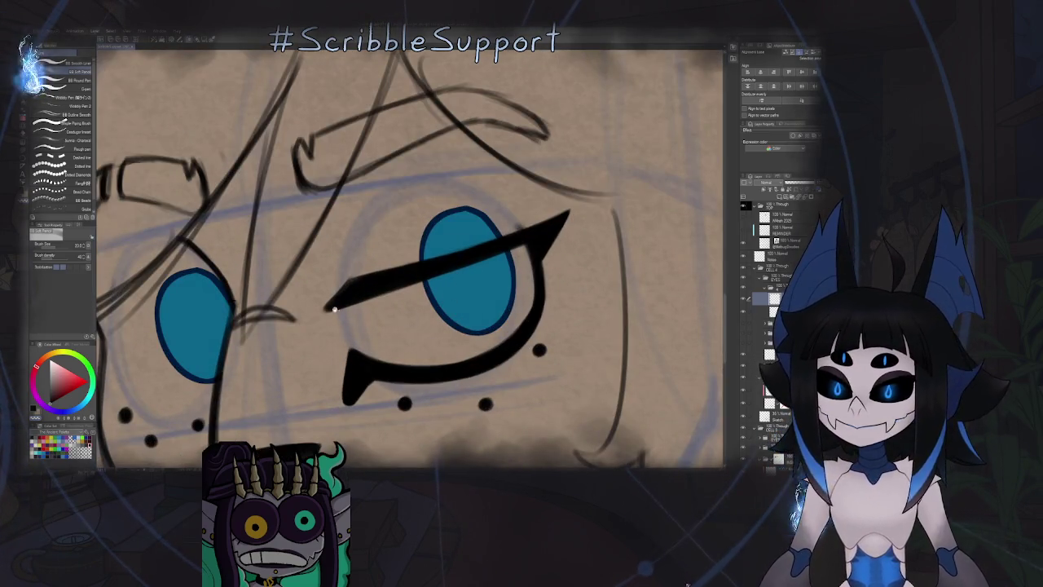
pyautogui.scroll(3, 336, 310)
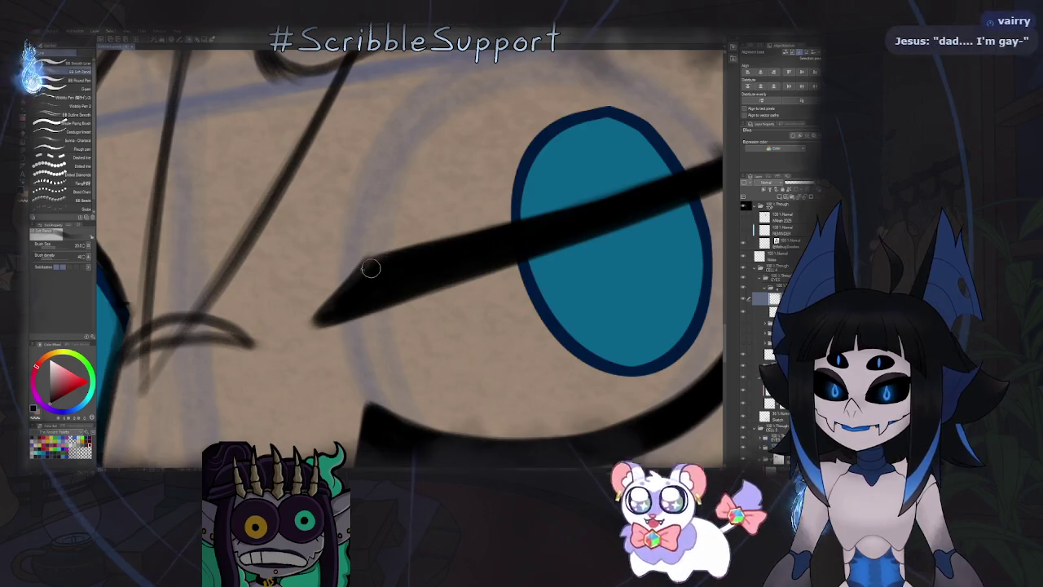
# Round and taper the eyelid stroke to a clean point, removing its faint tail, then zoom out.
pyautogui.moveTo(363, 272); pyautogui.dragTo(321, 316)
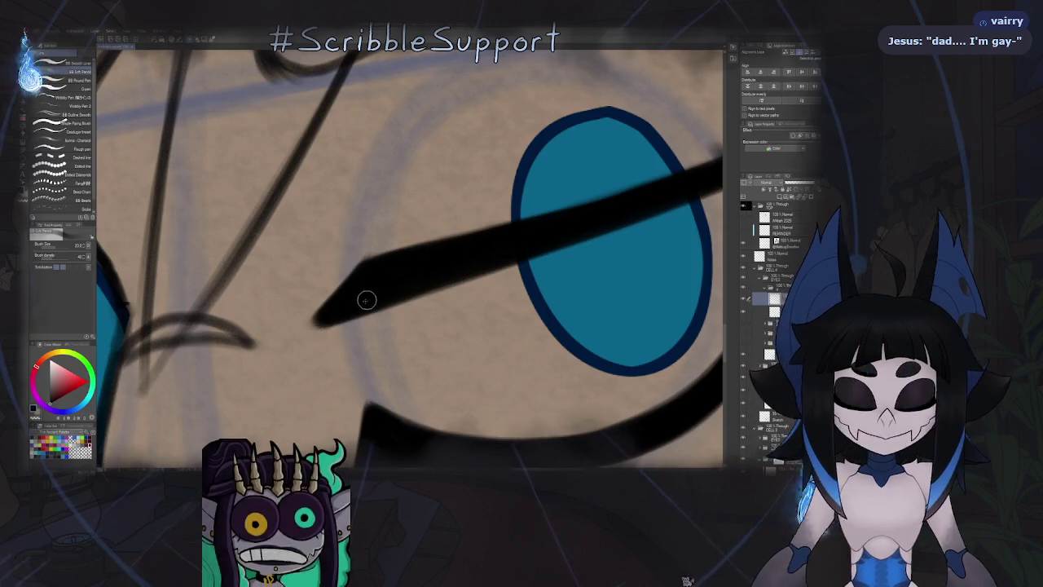
pyautogui.moveTo(369, 300)
pyautogui.mouseDown()
pyautogui.moveTo(277, 338)
pyautogui.moveTo(315, 319)
pyautogui.mouseUp()
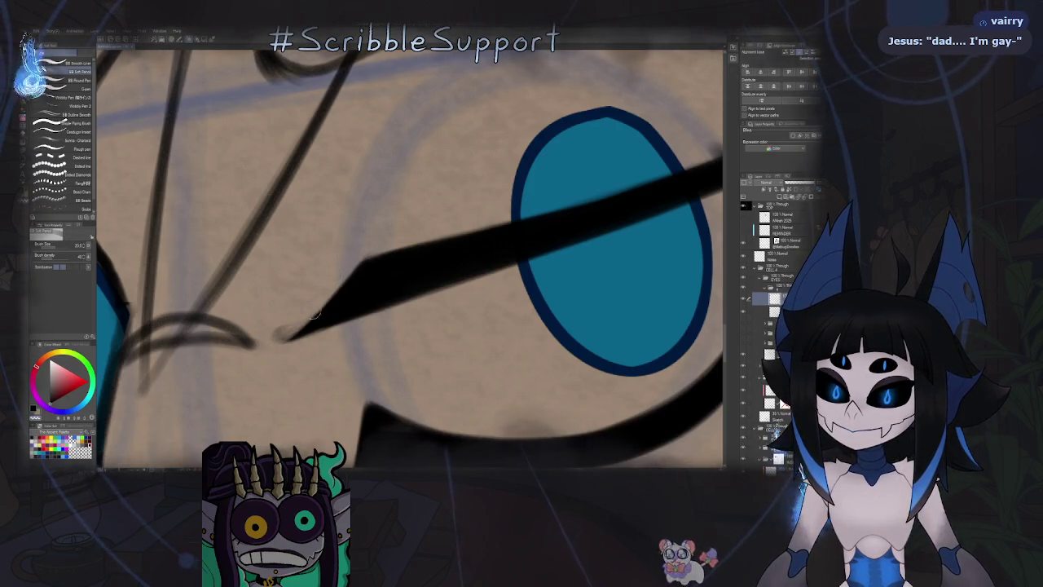
pyautogui.hotkey('ctrl', 'z')
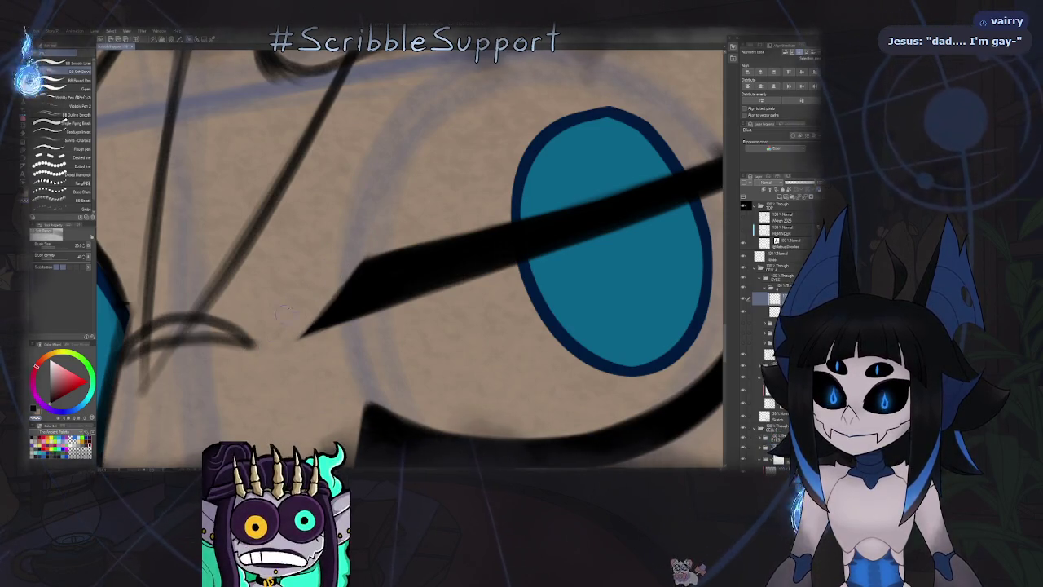
pyautogui.moveTo(281, 319); pyautogui.dragTo(460, 326)
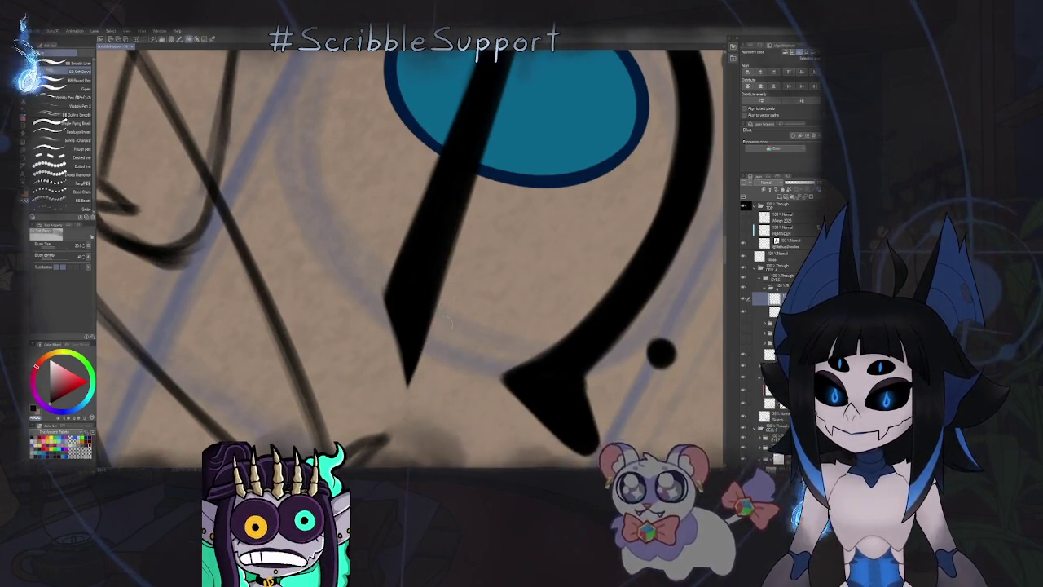
pyautogui.hotkey('ctrl', 'Tab')
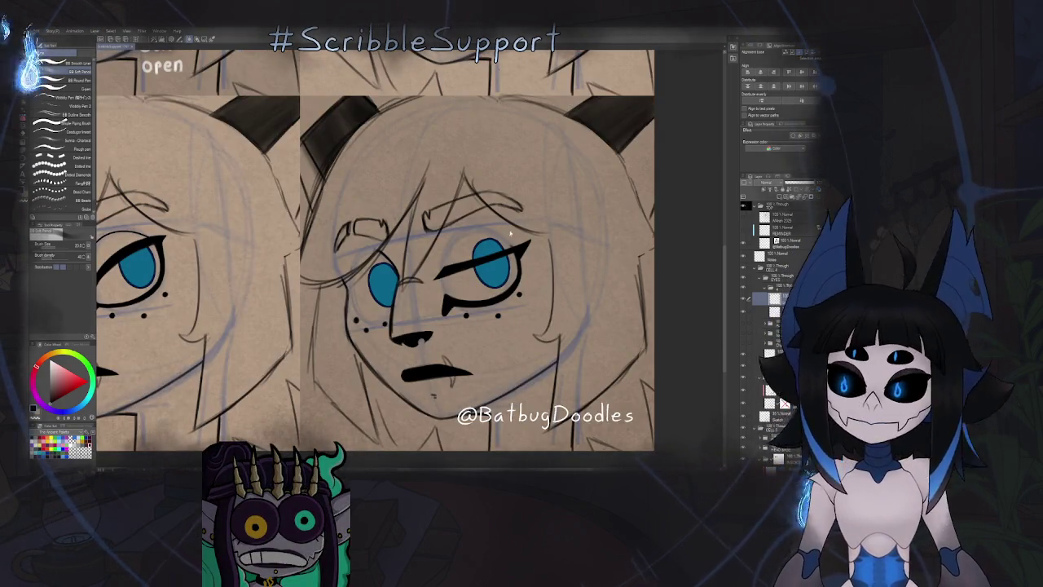
# Draw a thin lid line across the other blue eye and extend it up-right past the eye.
pyautogui.press('h')
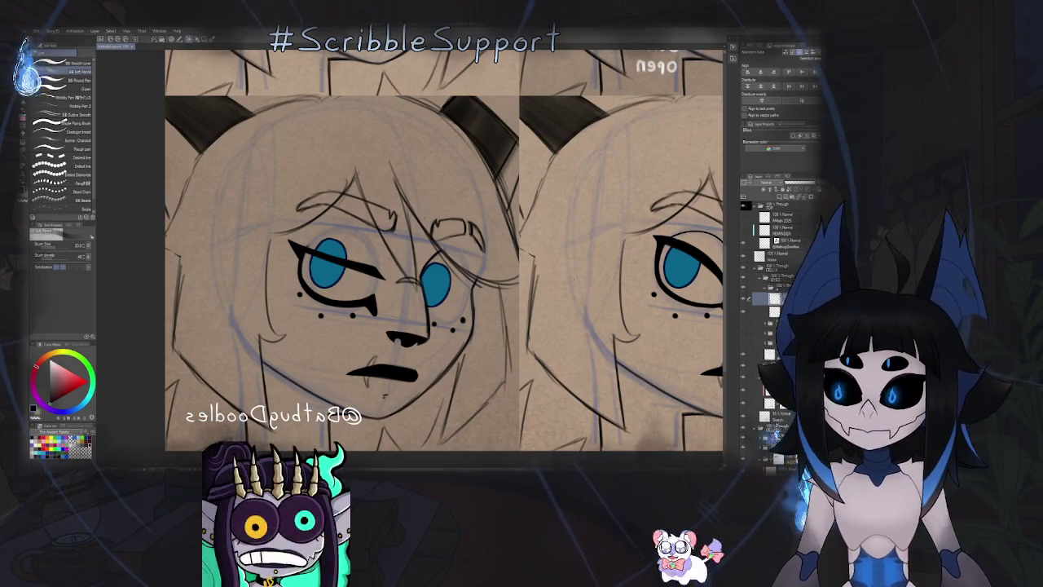
pyautogui.press('h')
pyautogui.press('h')
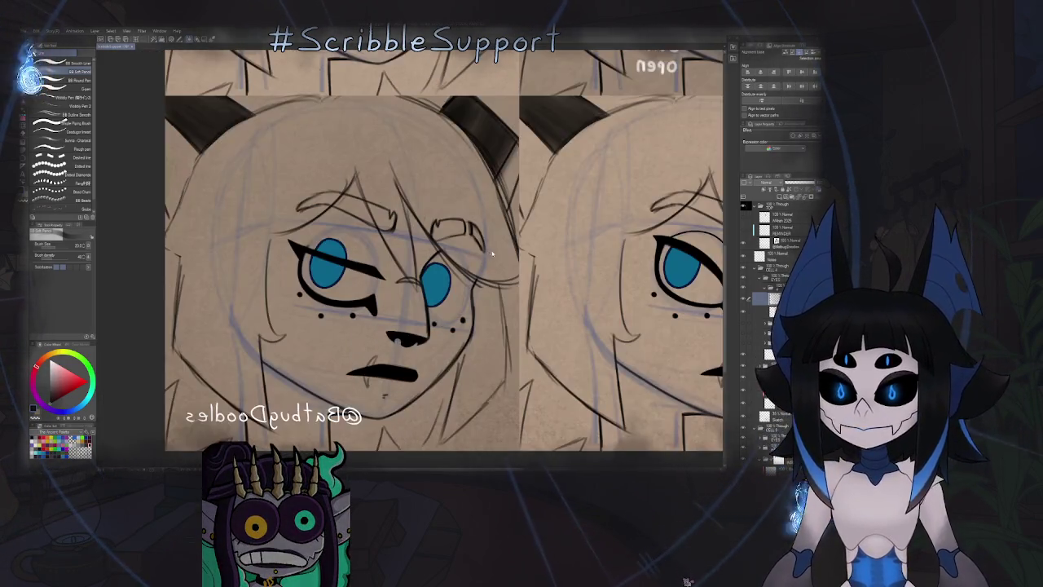
pyautogui.scroll(3, 418, 280)
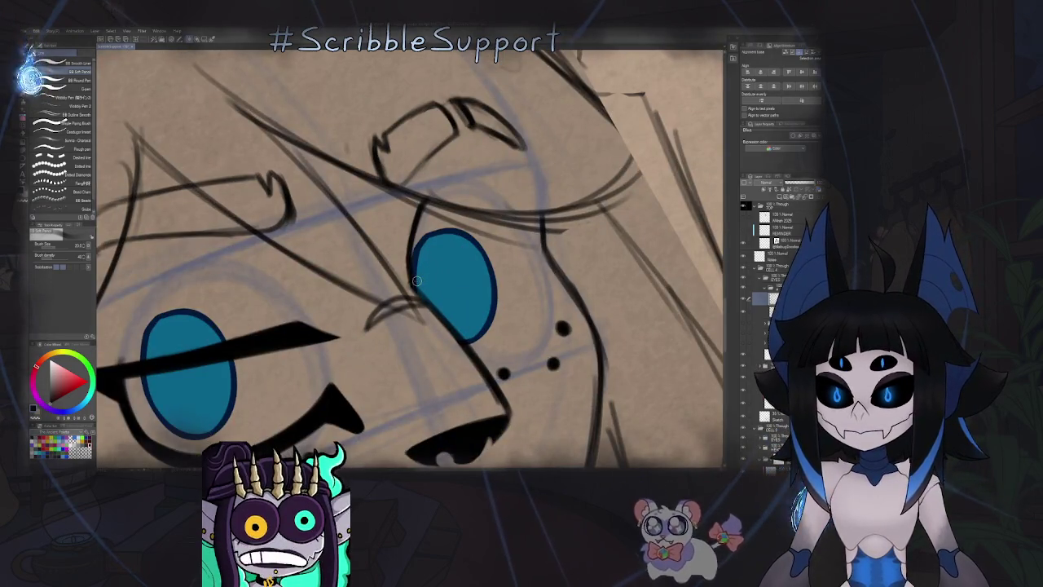
pyautogui.moveTo(419, 280); pyautogui.dragTo(487, 259)
pyautogui.hotkey('ctrl', 'z')
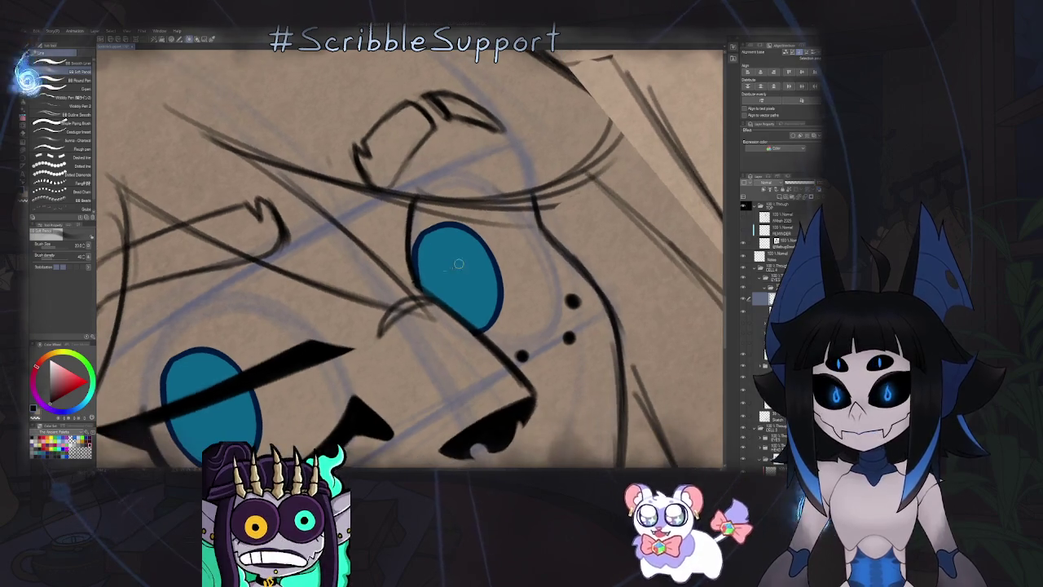
pyautogui.hotkey('ctrl', 'y')
pyautogui.moveTo(487, 244); pyautogui.dragTo(522, 218)
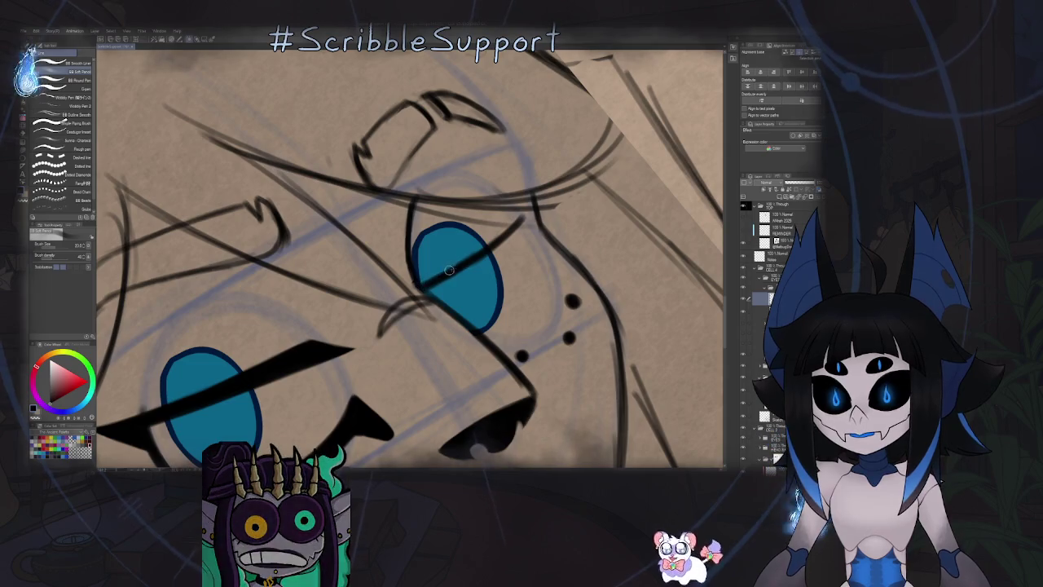
pyautogui.scroll(-5, 522, 219)
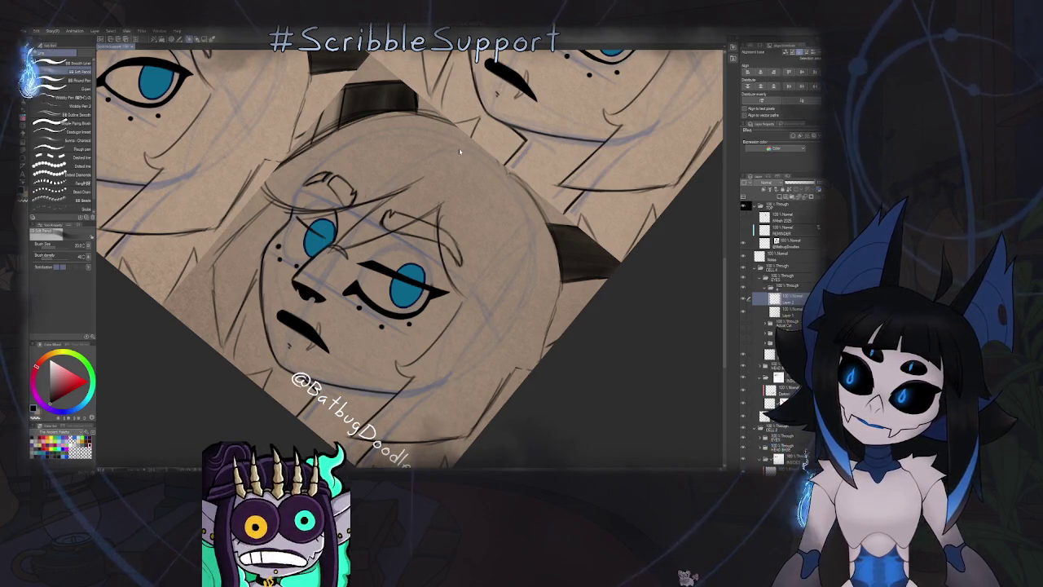
# Zoom in and ink vertical pen strokes through the blue eye, from above it to its lower outline.
pyautogui.scroll(3, 460, 152)
pyautogui.scroll(3, 489, 215)
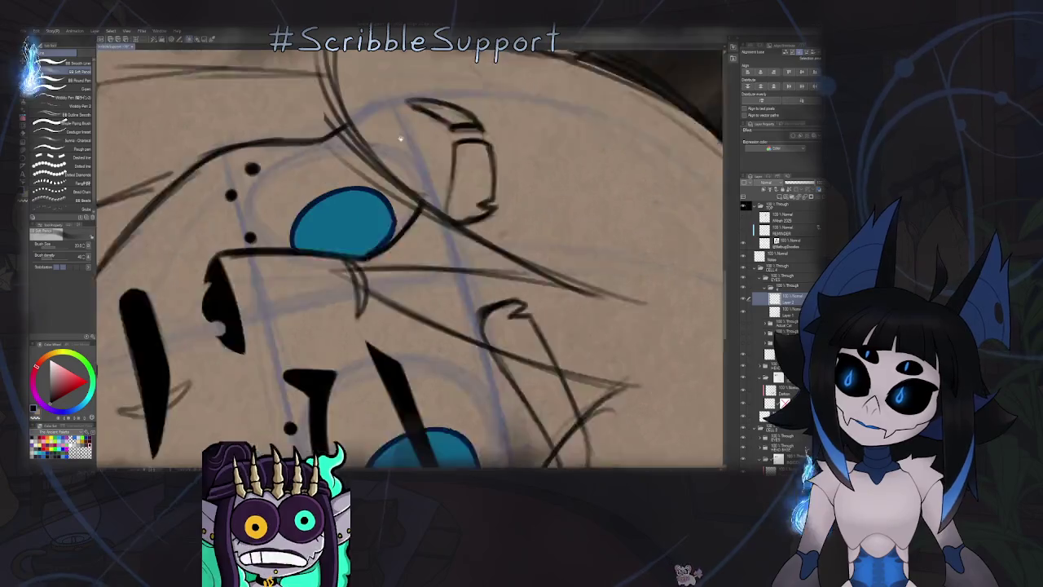
pyautogui.scroll(2, 424, 214)
pyautogui.scroll(1, 371, 213)
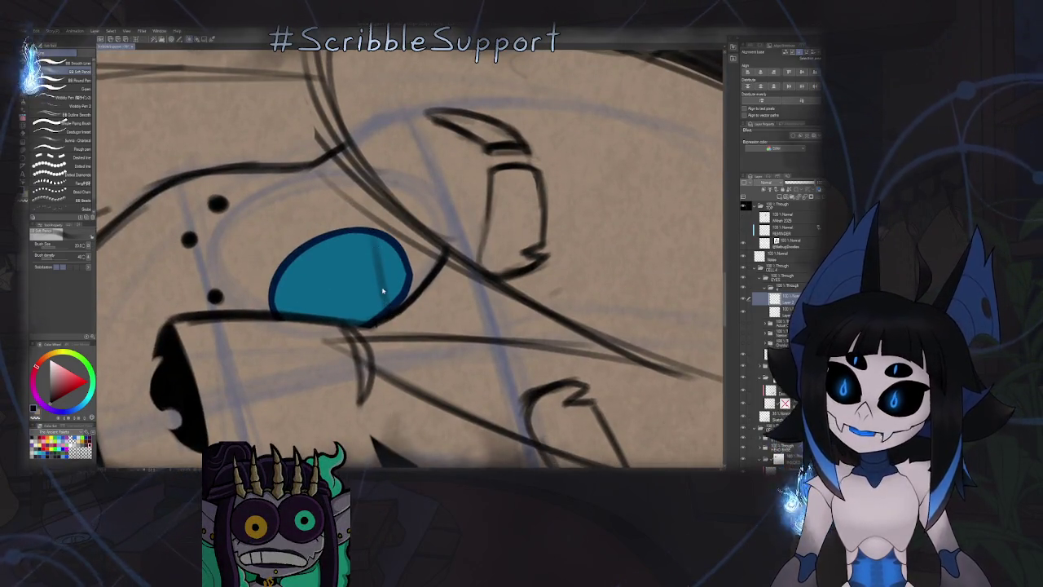
pyautogui.moveTo(383, 310); pyautogui.dragTo(359, 179)
pyautogui.moveTo(367, 229); pyautogui.dragTo(342, 131)
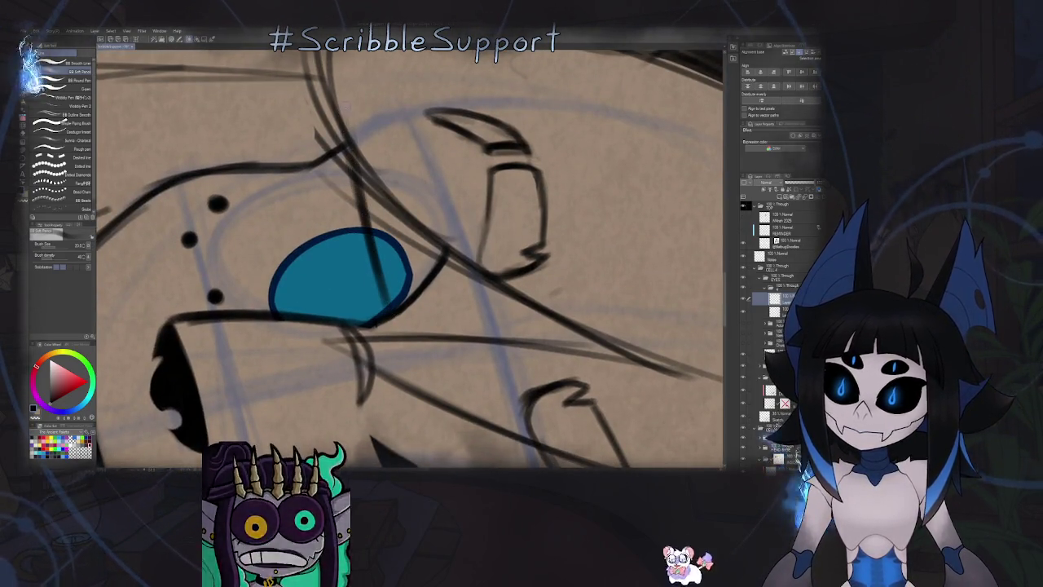
pyautogui.moveTo(377, 264)
pyautogui.mouseDown()
pyautogui.moveTo(388, 307)
pyautogui.moveTo(433, 258)
pyautogui.mouseUp()
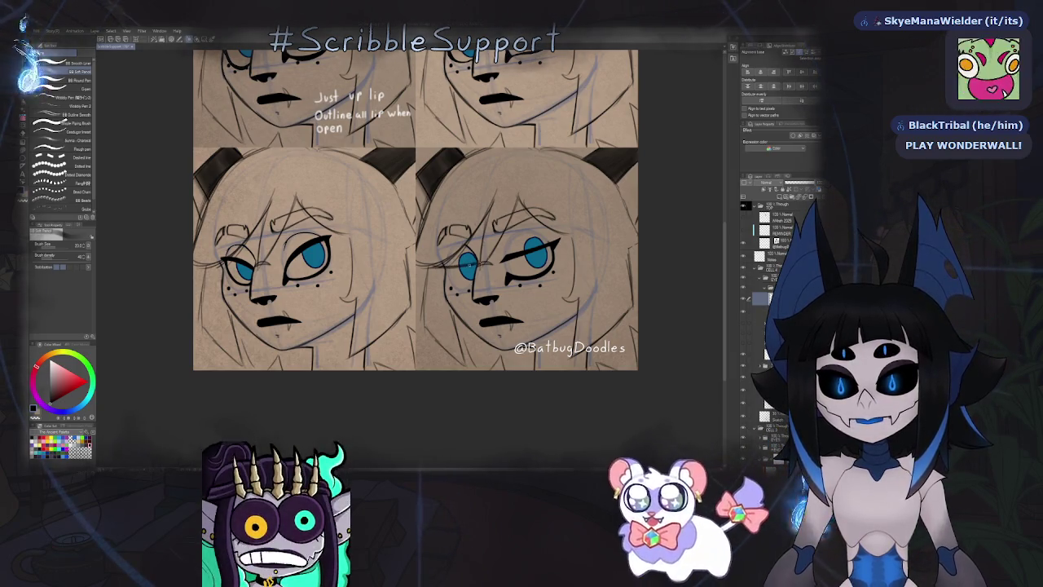
# With the view mirrored and rotated, draw the thick eyelid line sweeping leftward across the eye.
pyautogui.press('h')
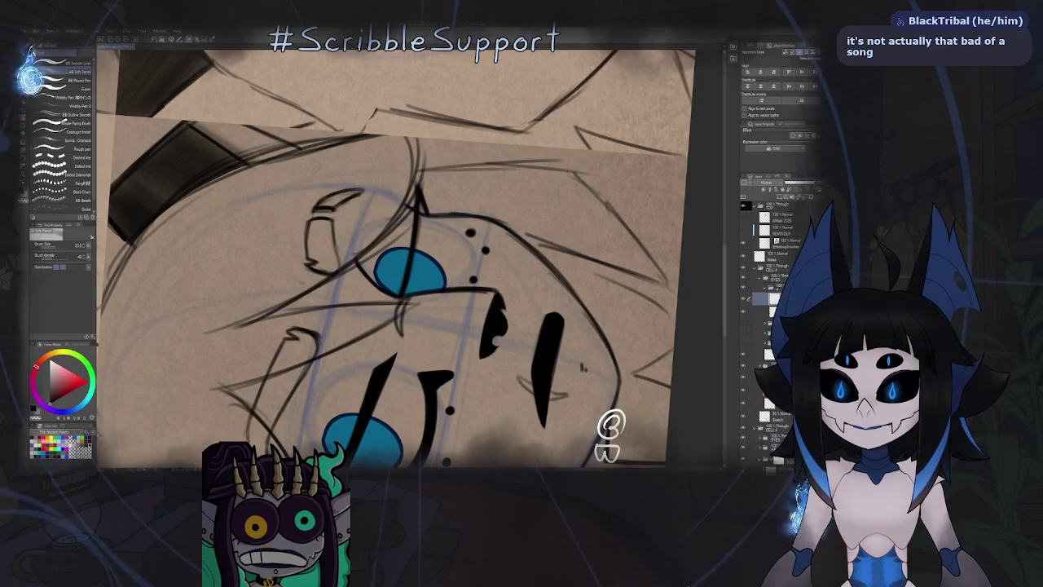
pyautogui.moveTo(611, 427); pyautogui.dragTo(481, 214)
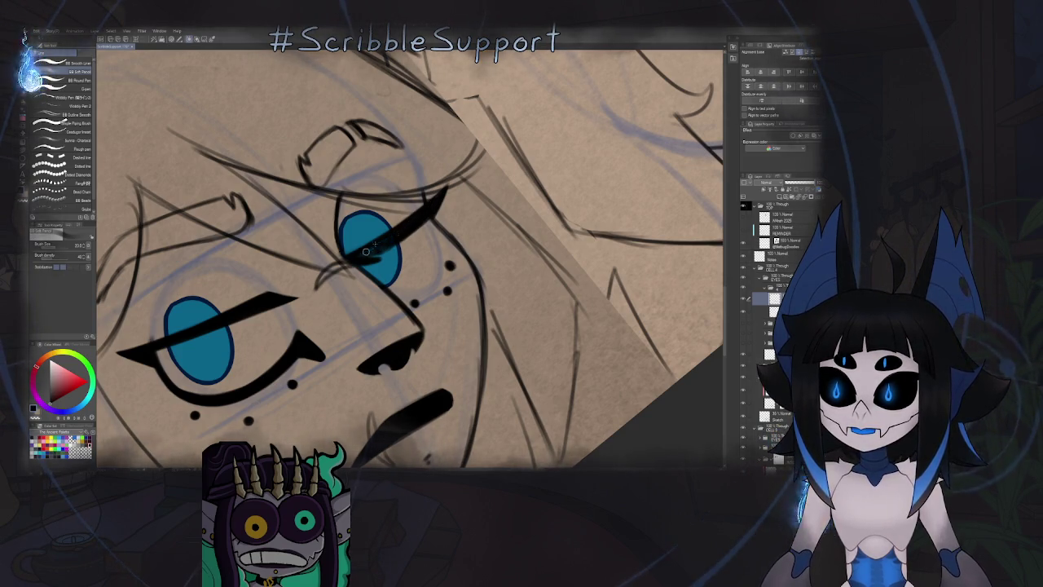
pyautogui.moveTo(342, 261); pyautogui.dragTo(414, 226)
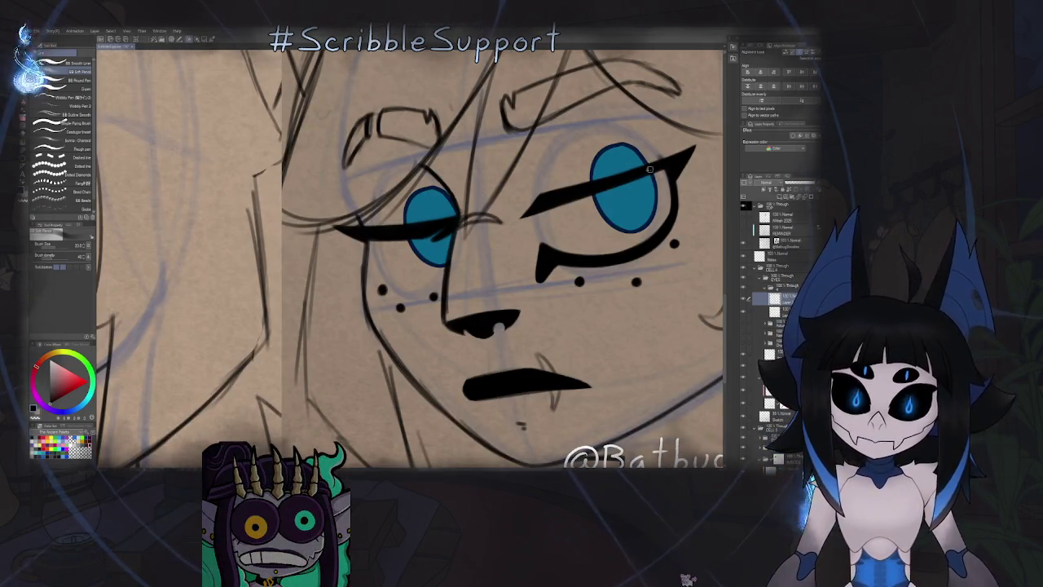
# Lasso-fill the slash beside the eye white solid black, tracing along it to refine its edge.
pyautogui.press('g')
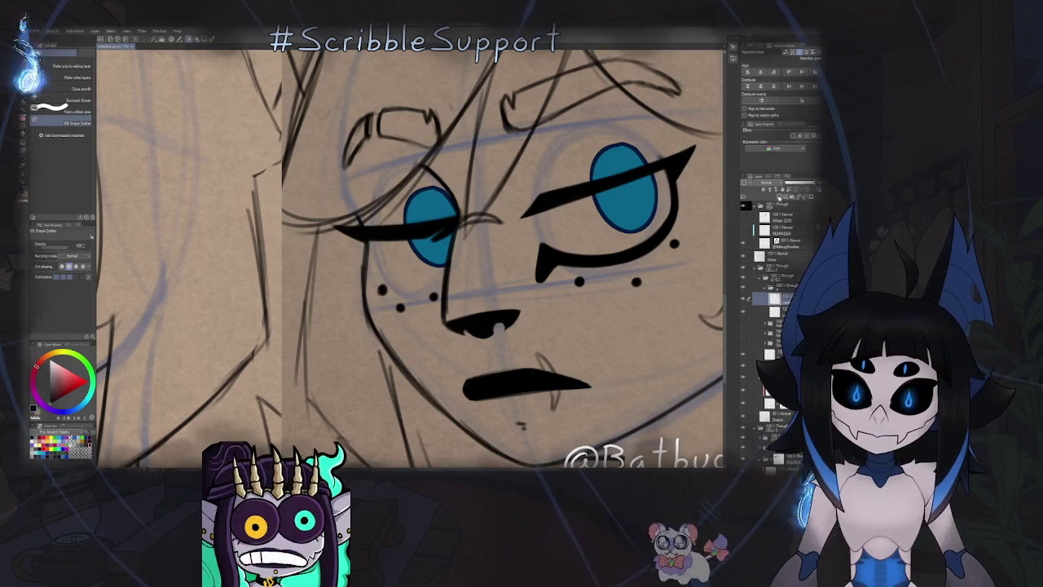
pyautogui.press('h')
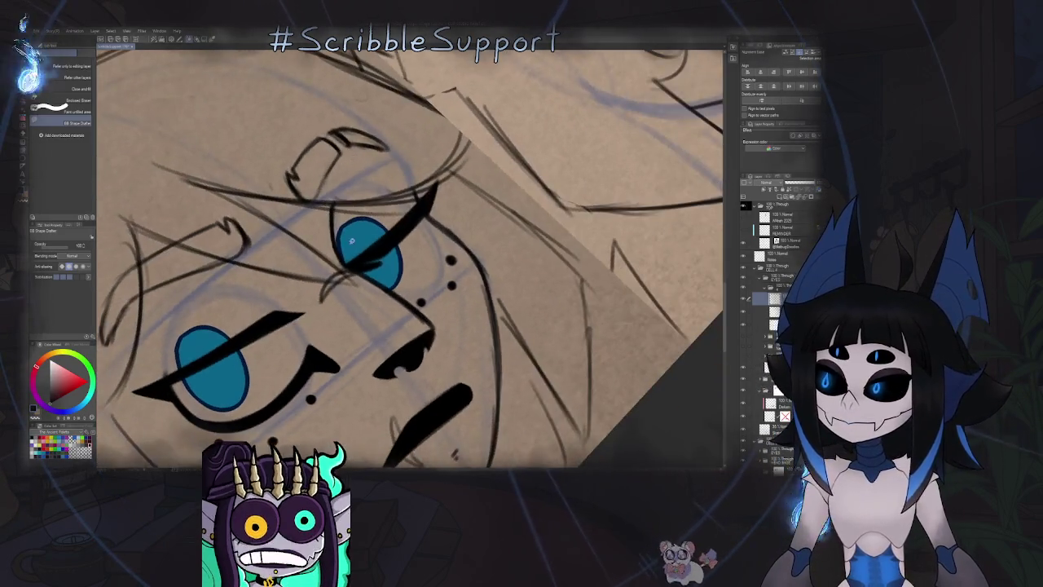
pyautogui.scroll(3, 395, 220)
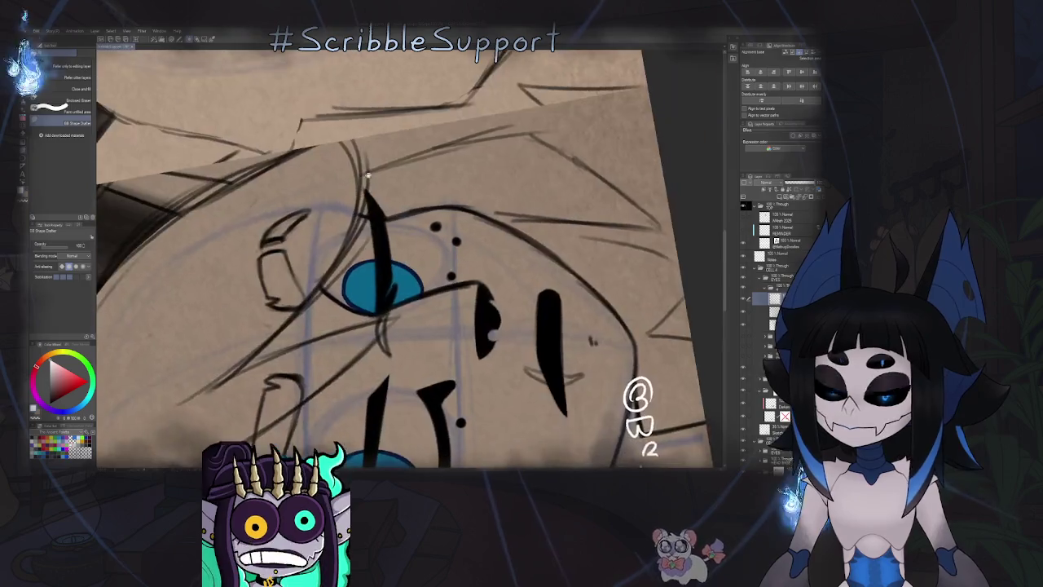
pyautogui.scroll(2, 392, 179)
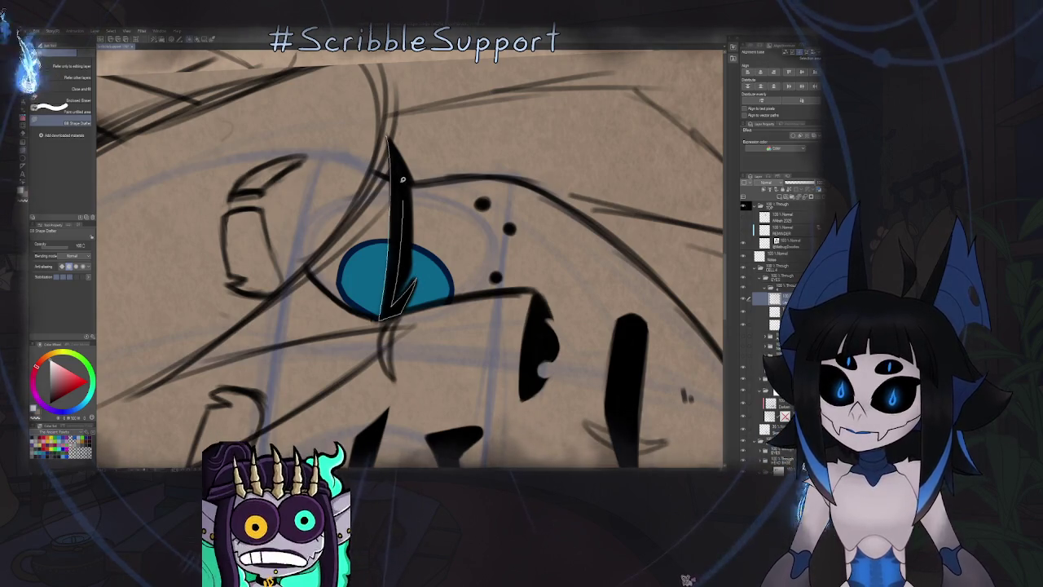
pyautogui.moveTo(392, 303); pyautogui.dragTo(381, 318)
pyautogui.moveTo(414, 172); pyautogui.dragTo(447, 137)
pyautogui.scroll(2, 447, 139)
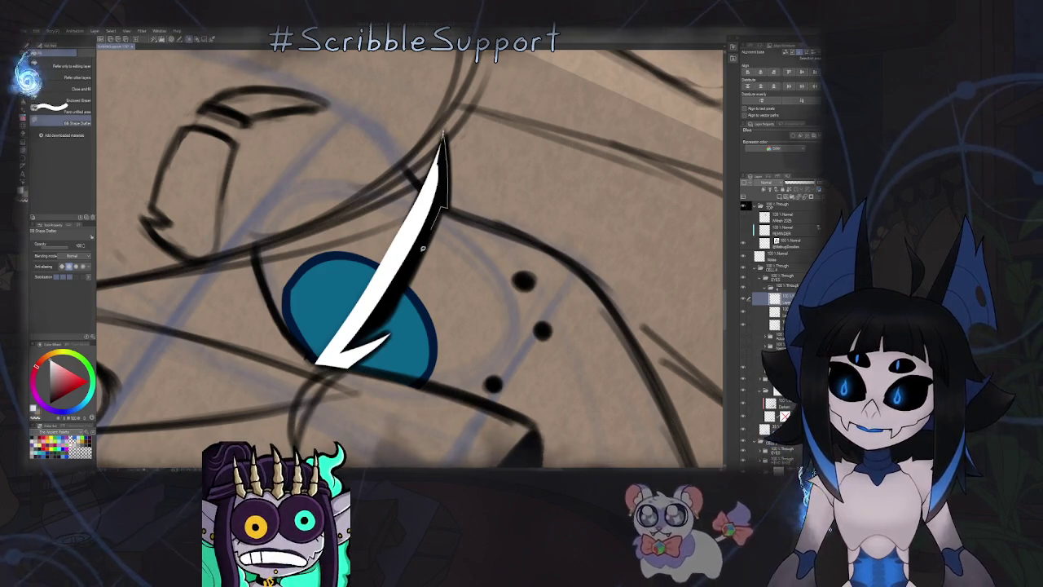
pyautogui.moveTo(340, 350); pyautogui.dragTo(428, 187)
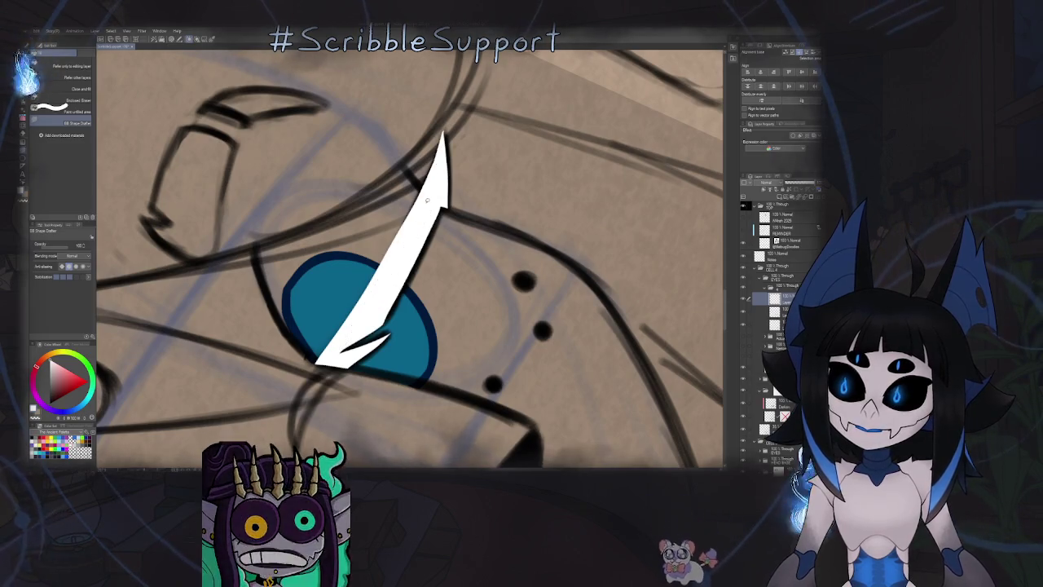
pyautogui.hotkey('ctrl', '0')
# Flip the view back to normal and move to the layer beneath with the eraser.
pyautogui.press('h')
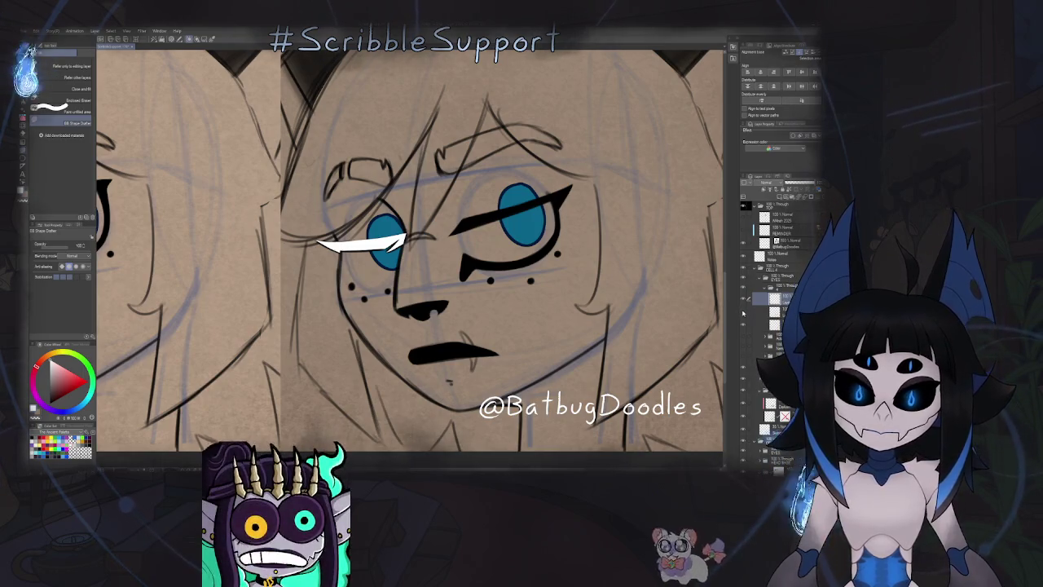
pyautogui.click(770, 310)
pyautogui.press('e')
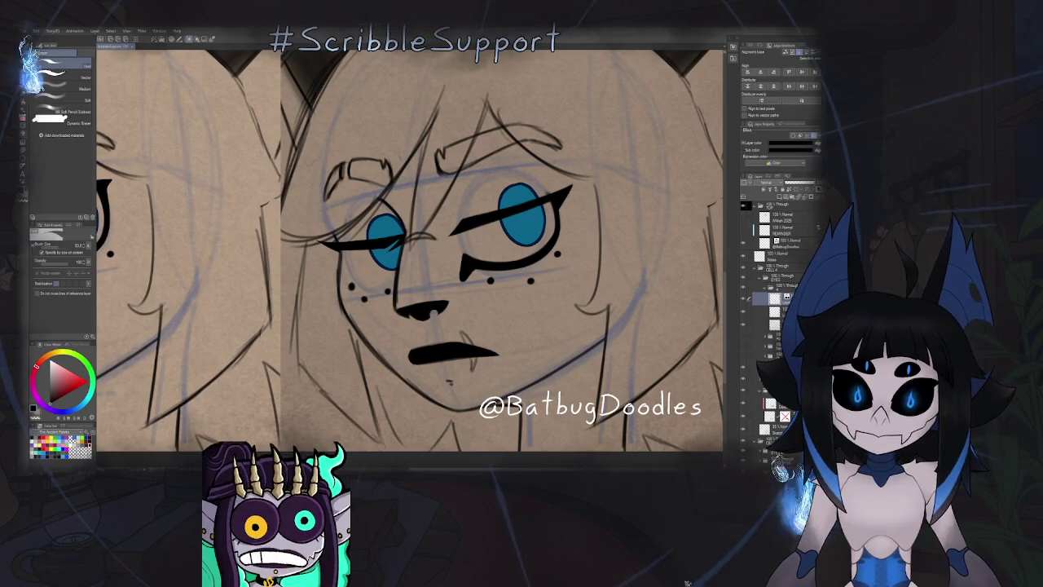
# With the pen selected, mirror and tilt the view, then reset the canvas rotation to level.
pyautogui.press('p')
pyautogui.press('h')
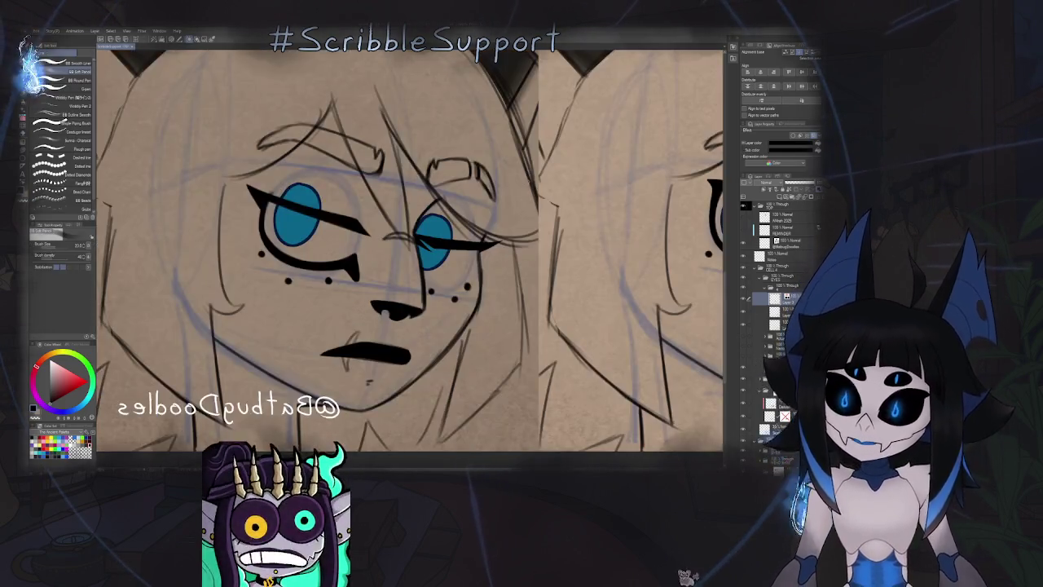
pyautogui.moveTo(569, 322); pyautogui.dragTo(377, 214)
pyautogui.scroll(5, 377, 214)
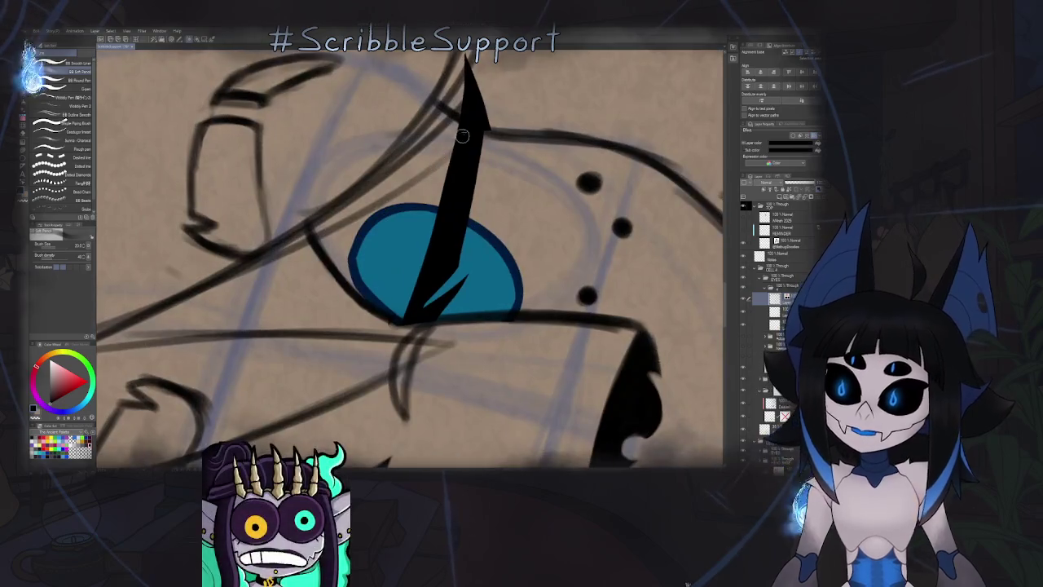
pyautogui.scroll(-2, 469, 101)
pyautogui.scroll(1, 465, 170)
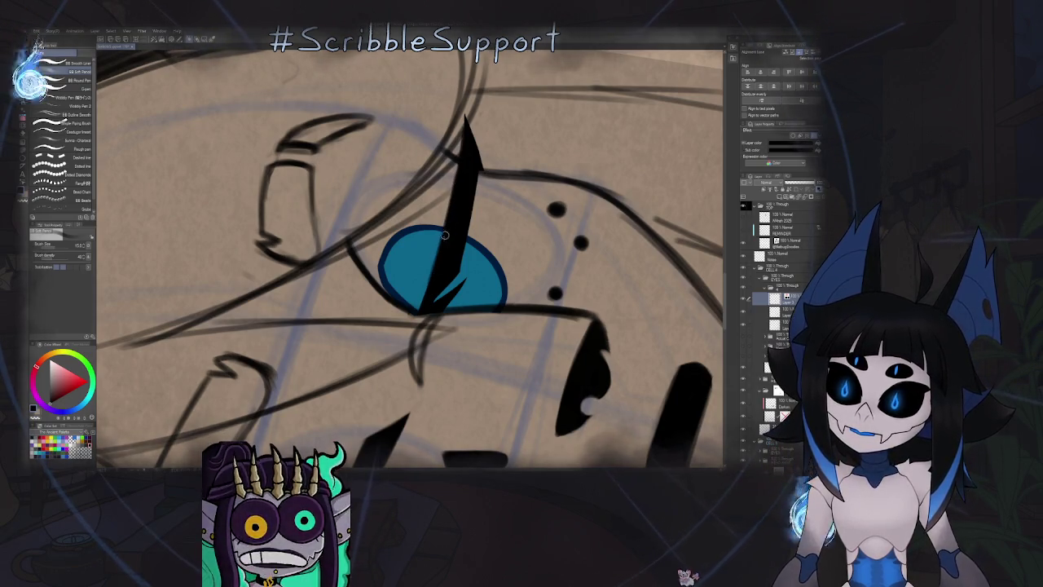
pyautogui.scroll(-3, 481, 256)
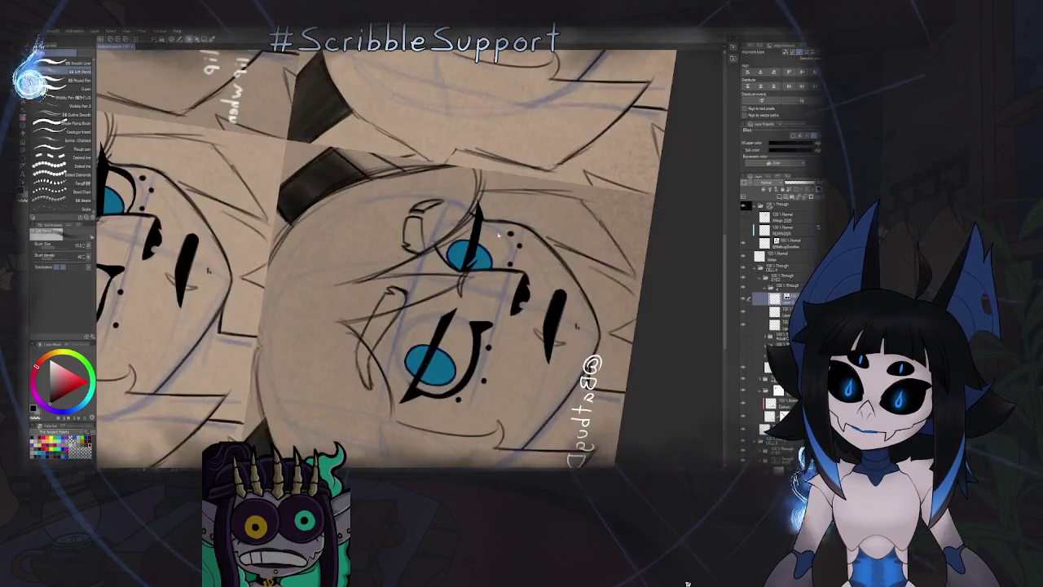
pyautogui.hotkey('ctrl', '@')
pyautogui.scroll(3, 480, 305)
pyautogui.scroll(-3, 479, 305)
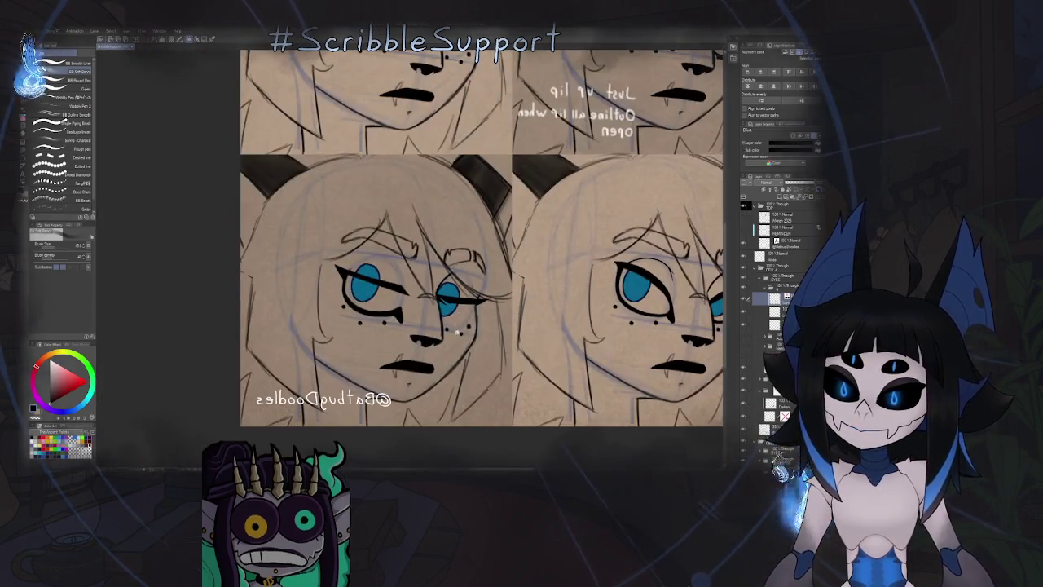
pyautogui.scroll(3, 435, 305)
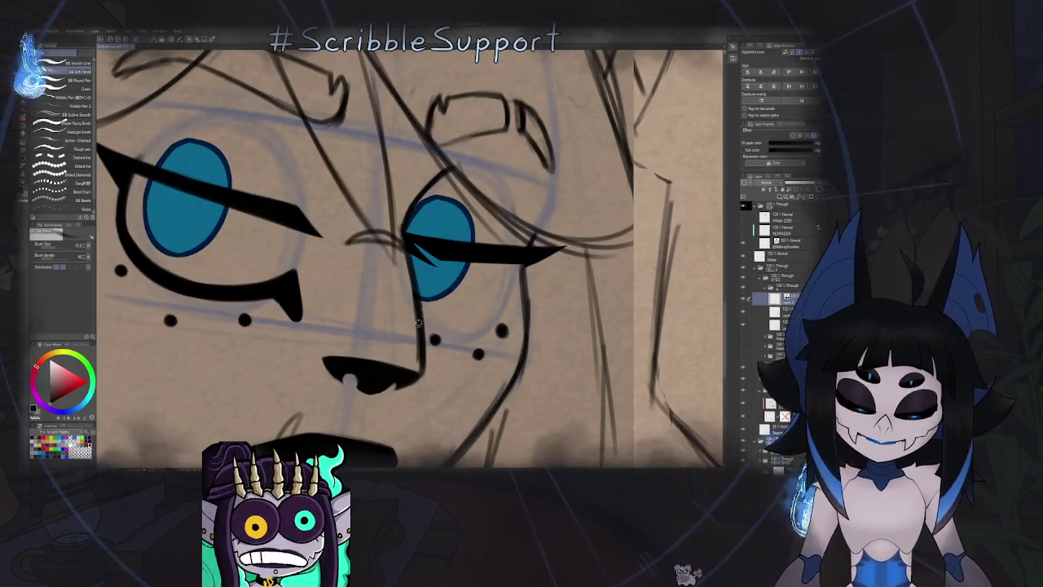
# On a new layer, ink the black lower eyelid curving under the blue eye.
pyautogui.press('h')
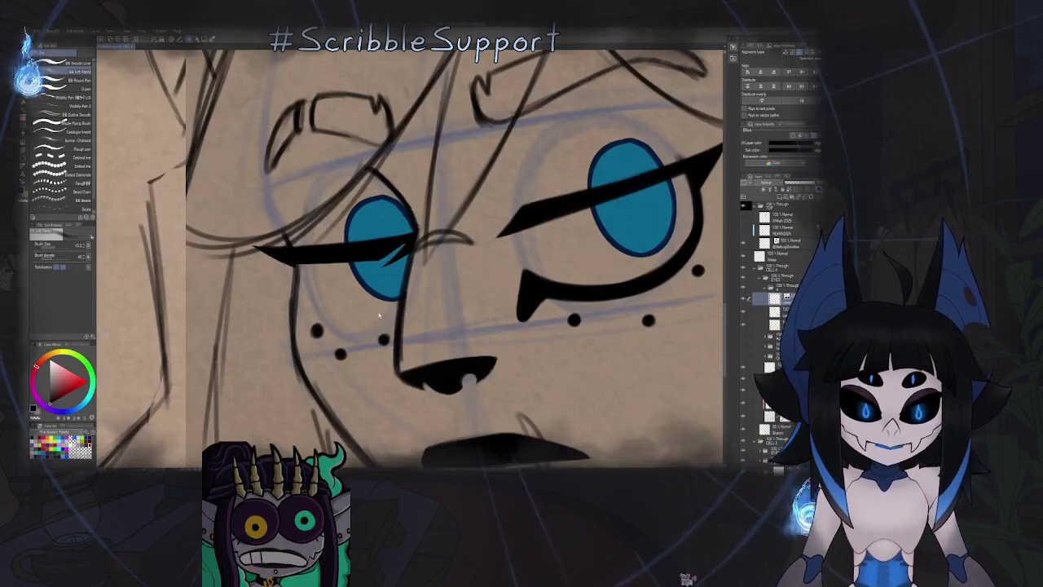
pyautogui.scroll(-2, 386, 207)
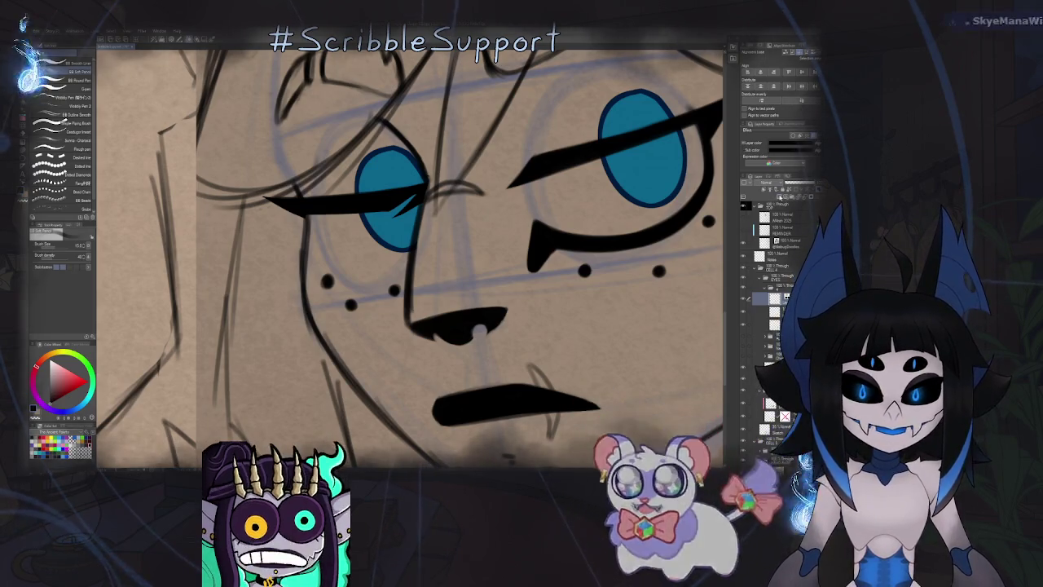
pyautogui.click(779, 197)
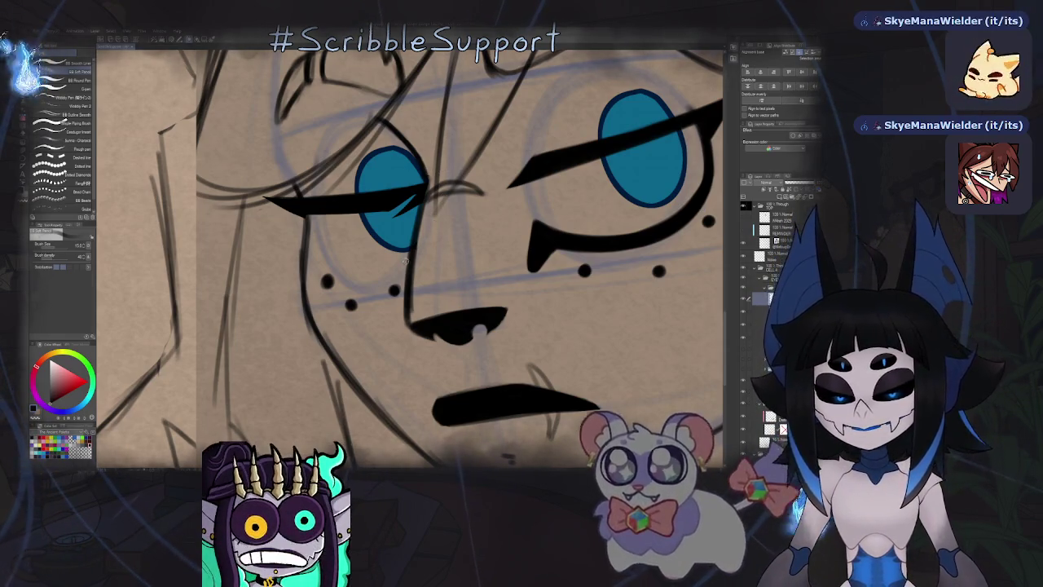
pyautogui.press('h')
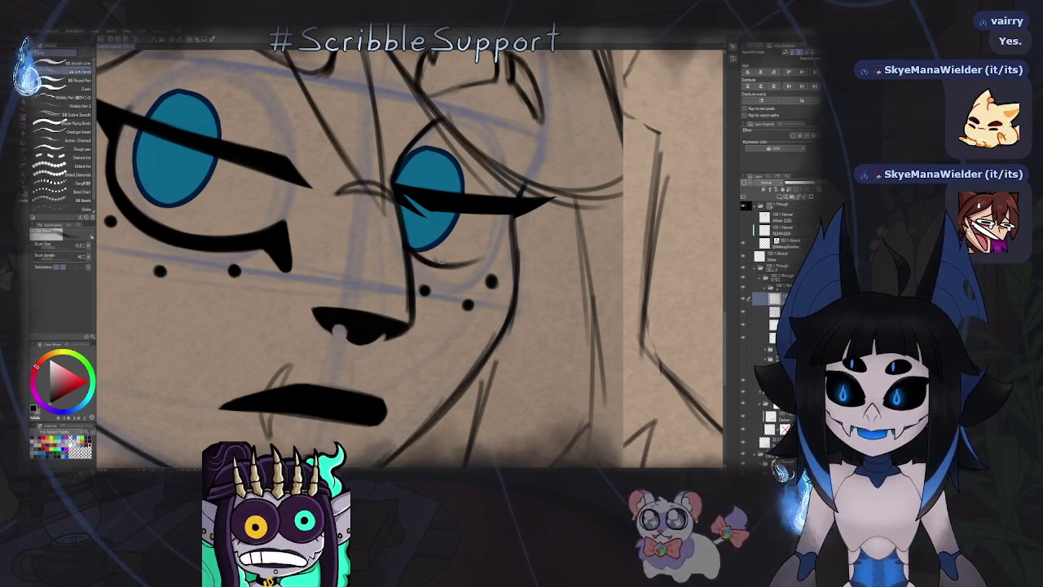
pyautogui.moveTo(450, 262); pyautogui.dragTo(499, 242)
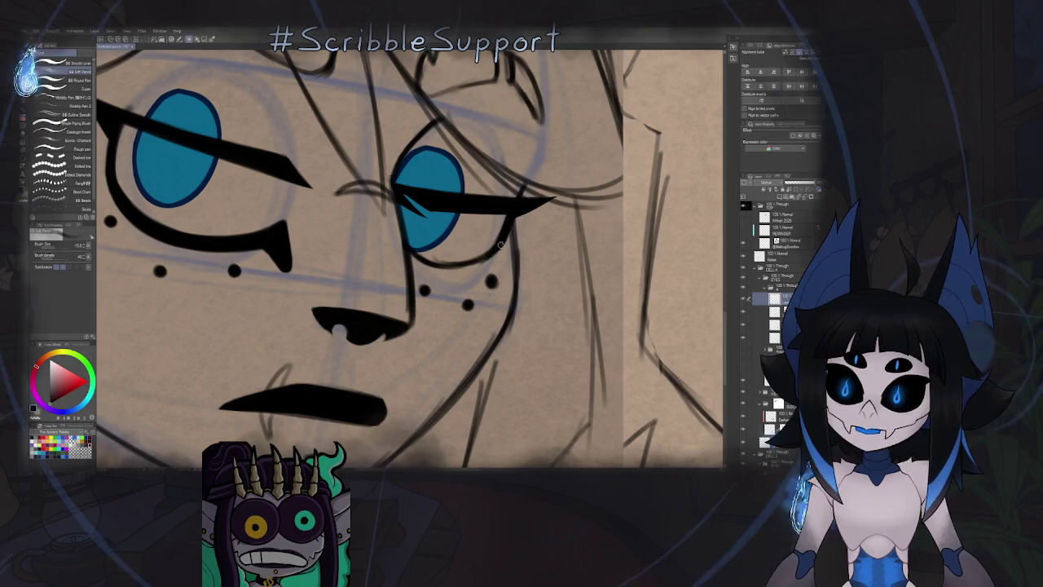
# Thicken the curved outer outline of the narrowed blue eye with heavier black ink, joining the lower lid.
pyautogui.press('h')
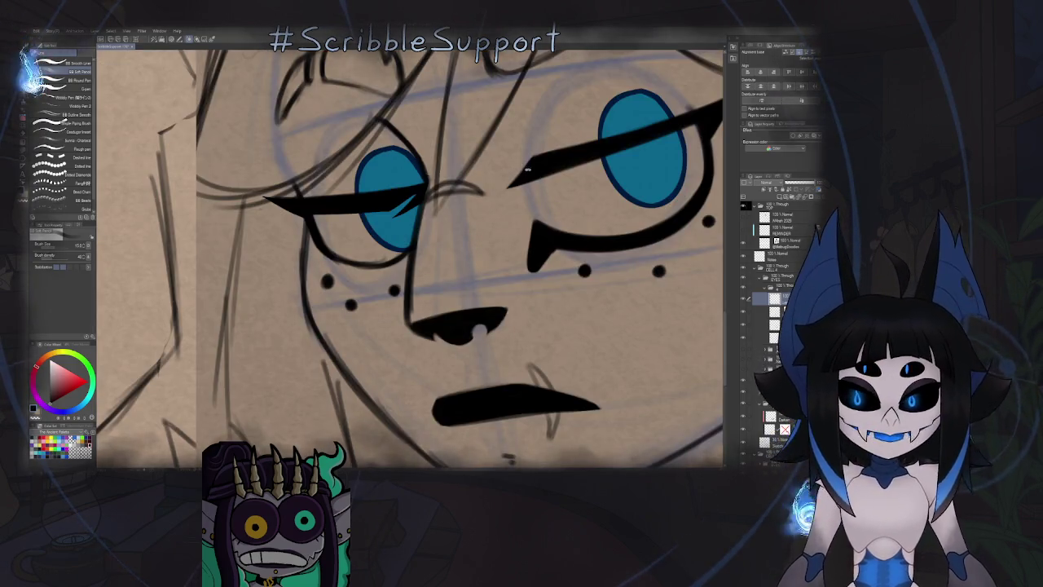
pyautogui.moveTo(526, 170); pyautogui.dragTo(450, 274)
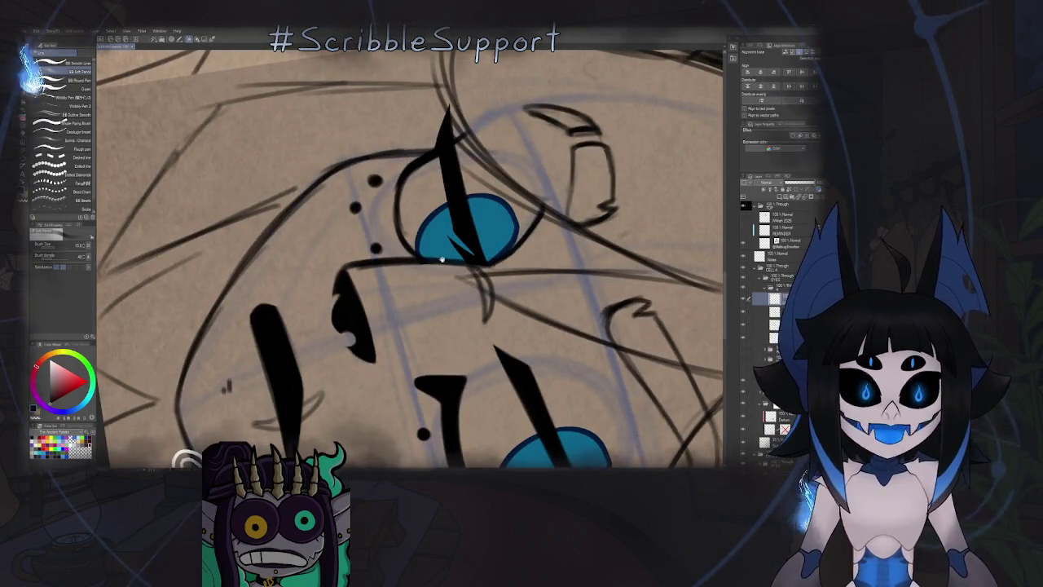
pyautogui.scroll(1, 416, 207)
pyautogui.scroll(1, 420, 175)
pyautogui.scroll(1, 425, 134)
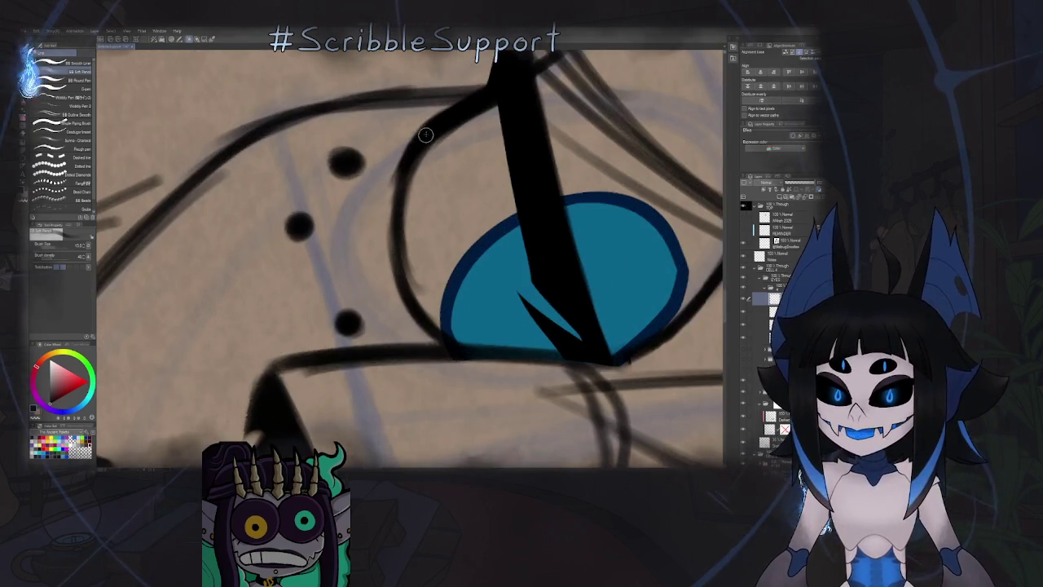
pyautogui.moveTo(410, 156); pyautogui.dragTo(393, 259)
pyautogui.moveTo(419, 139); pyautogui.dragTo(389, 261)
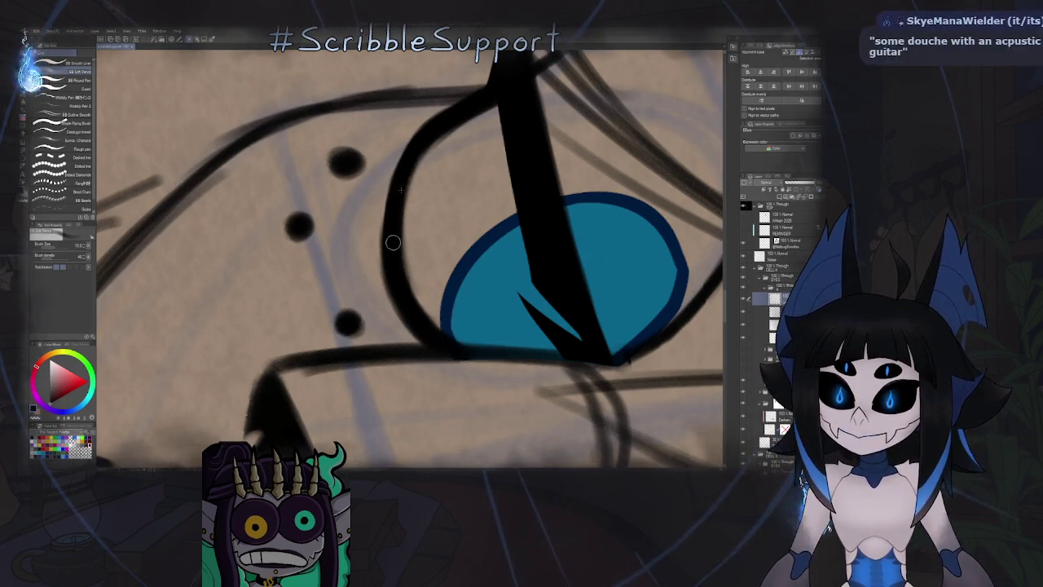
pyautogui.scroll(-5, 479, 106)
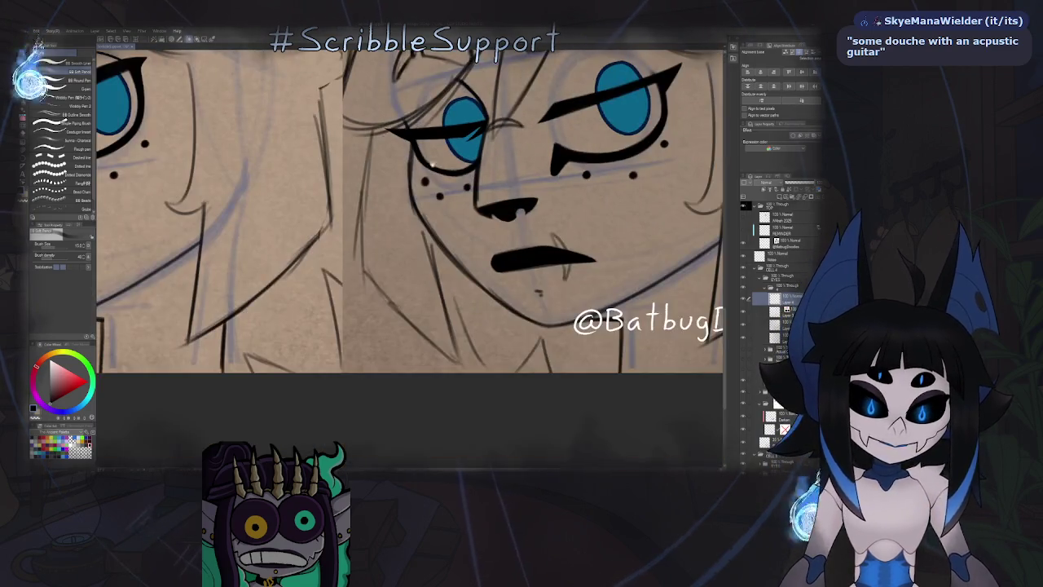
pyautogui.moveTo(397, 166); pyautogui.dragTo(435, 218)
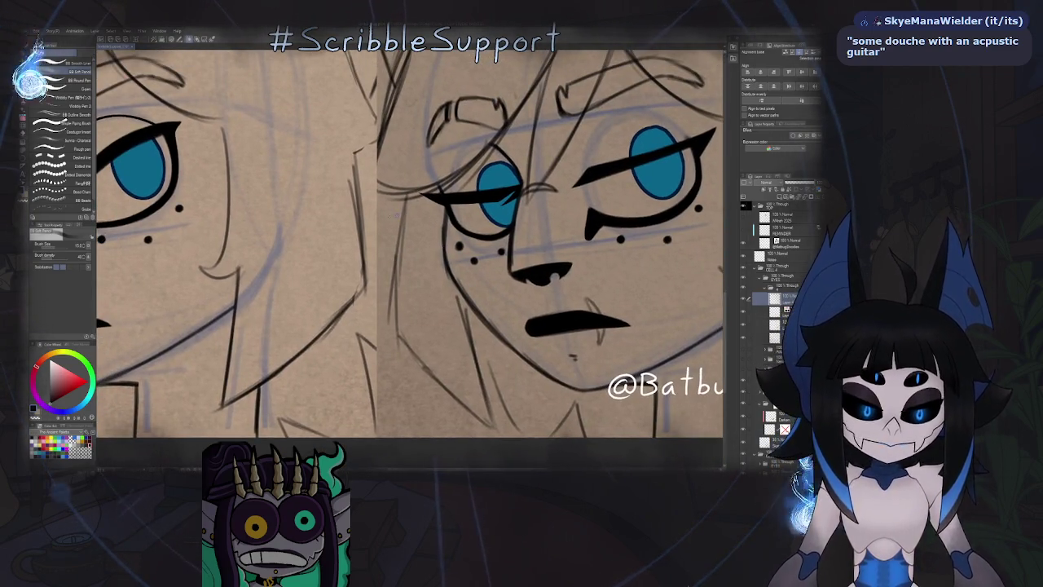
pyautogui.scroll(-1, 438, 217)
pyautogui.scroll(-3, 438, 216)
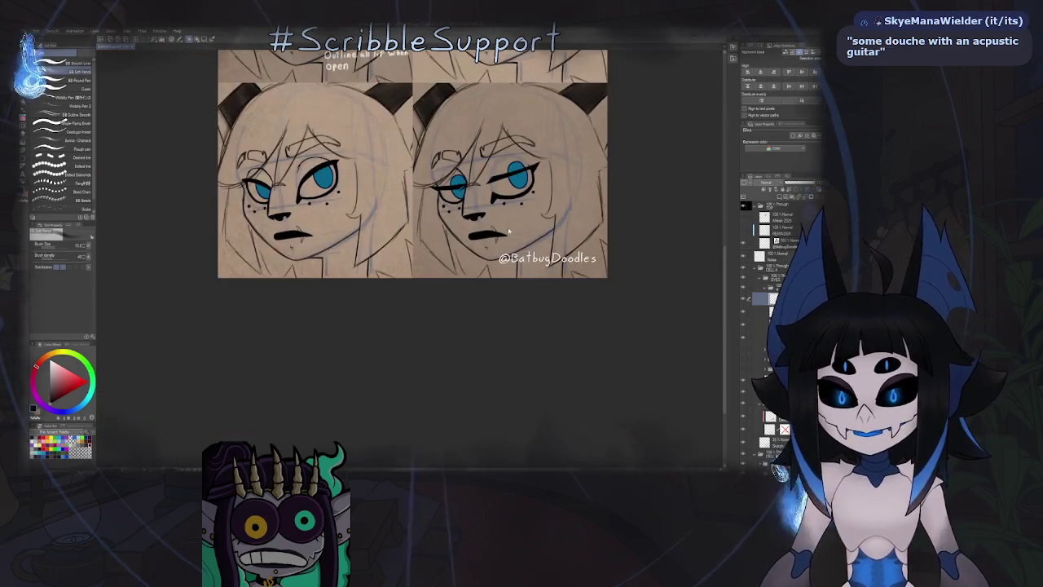
pyautogui.scroll(-1, 492, 263)
pyautogui.press('h')
pyautogui.press('h')
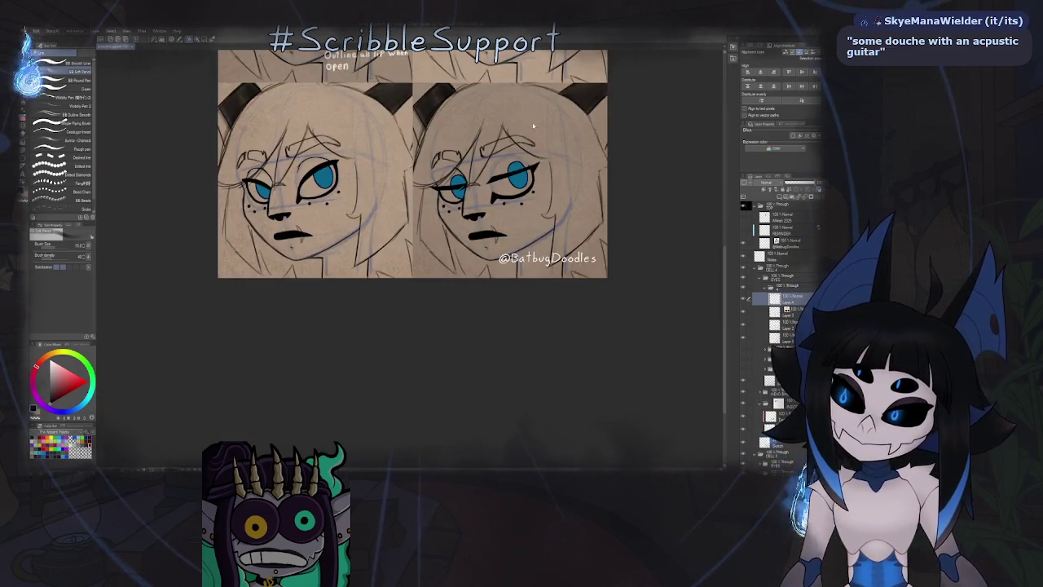
pyautogui.scroll(1, 502, 291)
pyautogui.scroll(1, 502, 291)
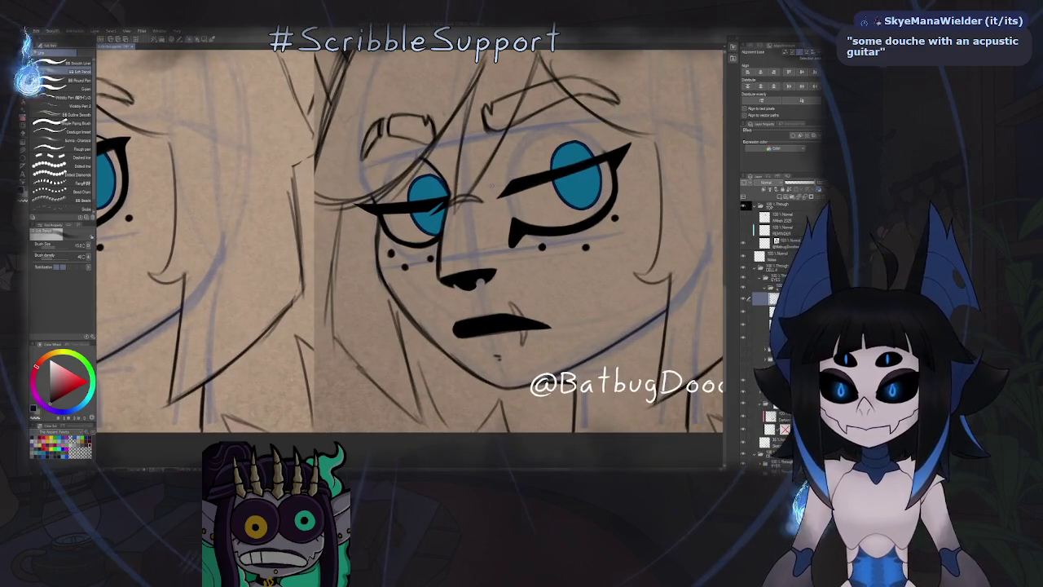
pyautogui.scroll(1, 371, 232)
pyautogui.scroll(1, 370, 233)
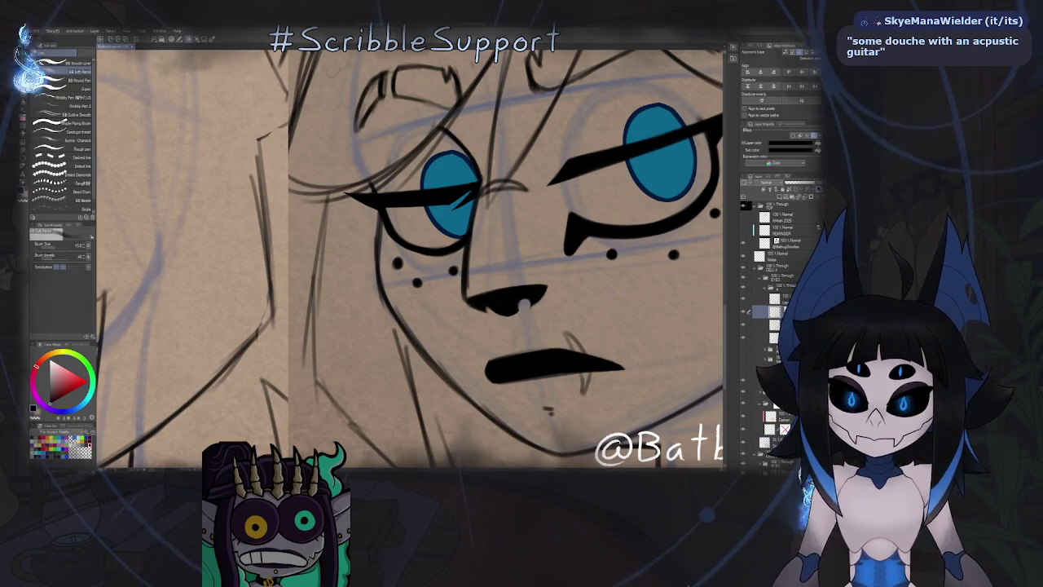
pyautogui.press('k')
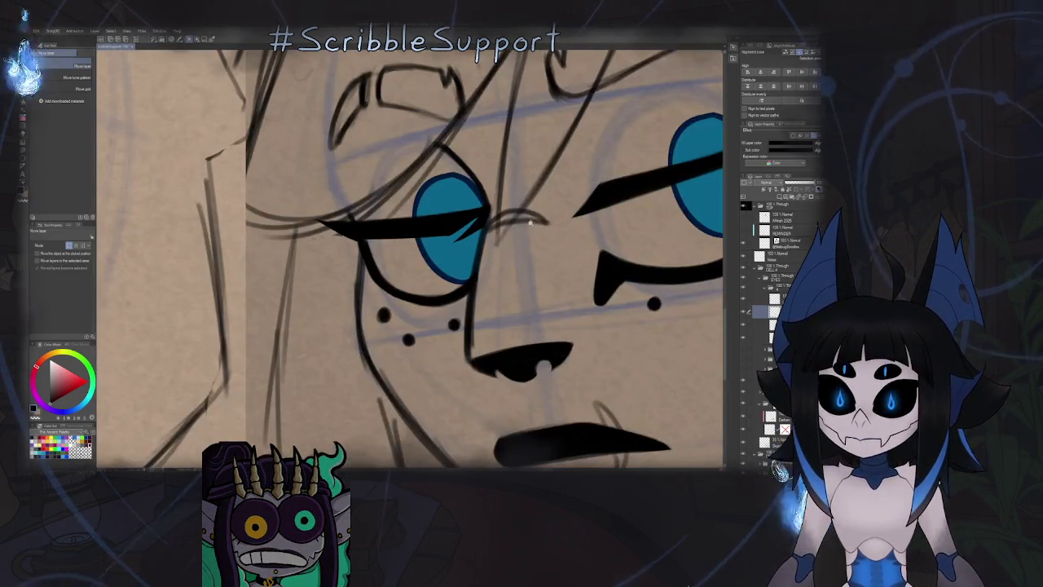
pyautogui.press('p')
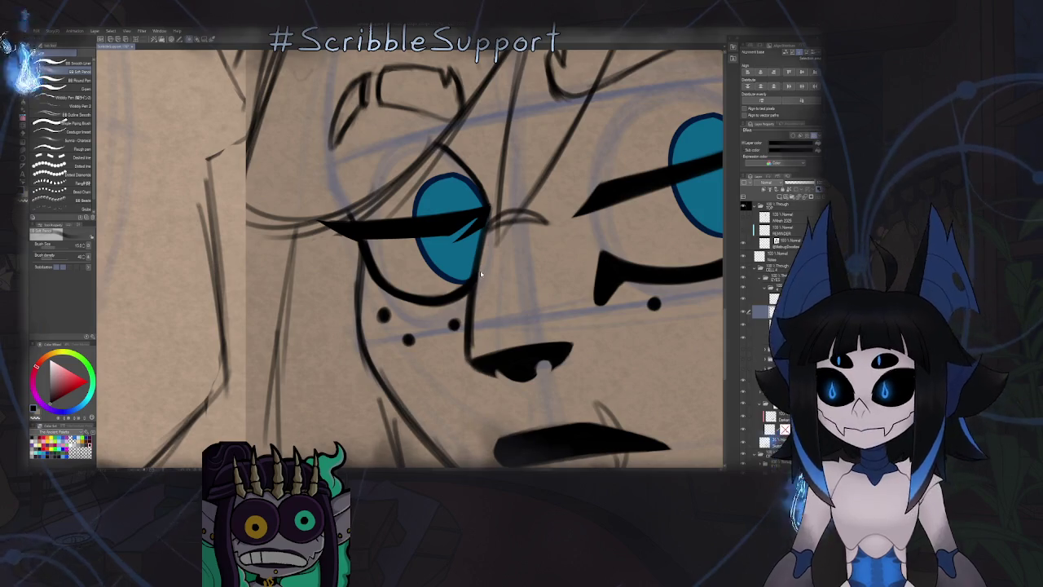
pyautogui.click(742, 325)
pyautogui.click(742, 325)
pyautogui.press('e')
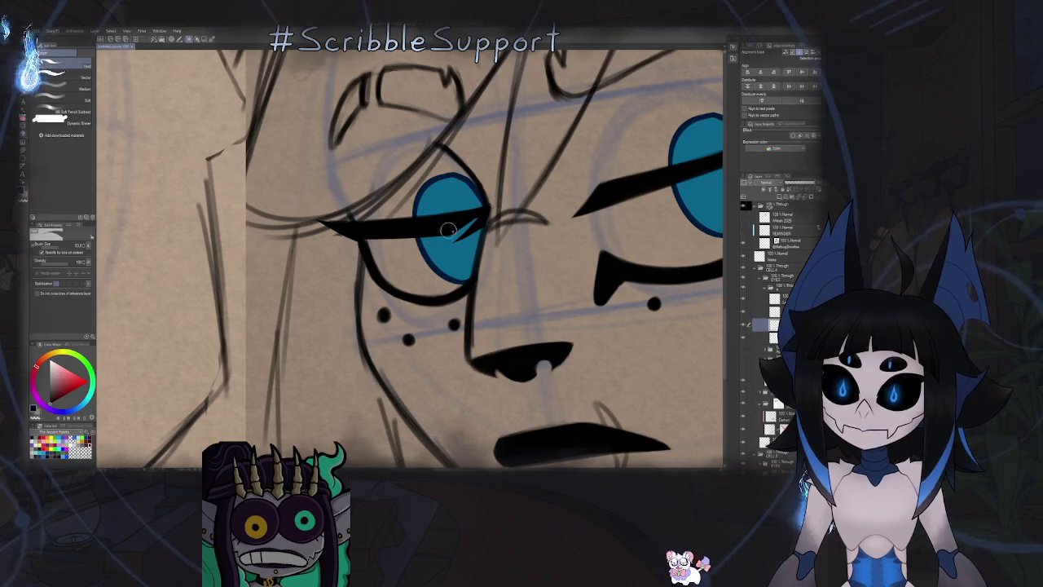
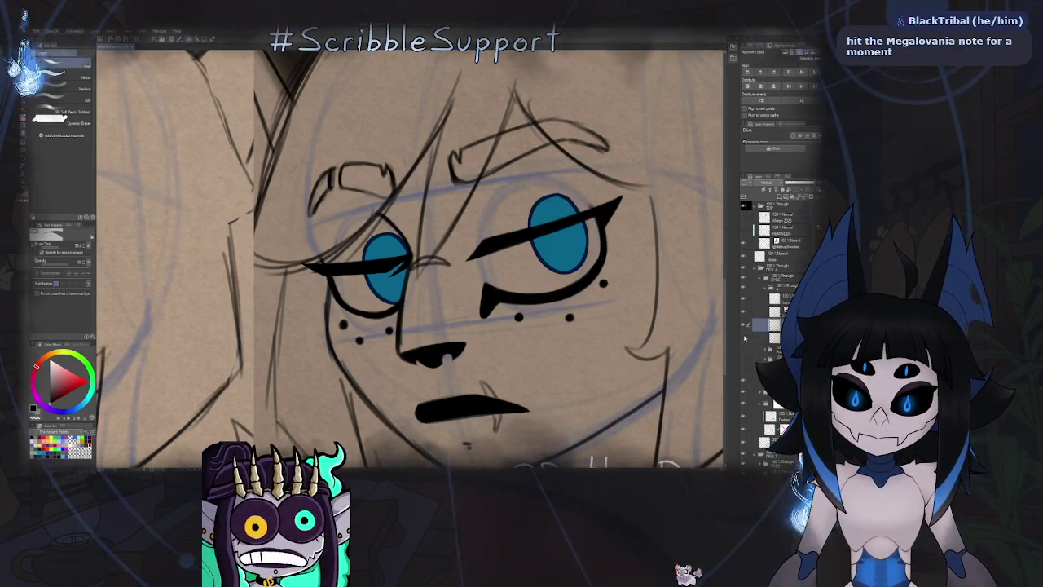
# Mirror the canvas and zoom with the ink pen to inspect the bottom-right face's eyes.
pyautogui.press('h')
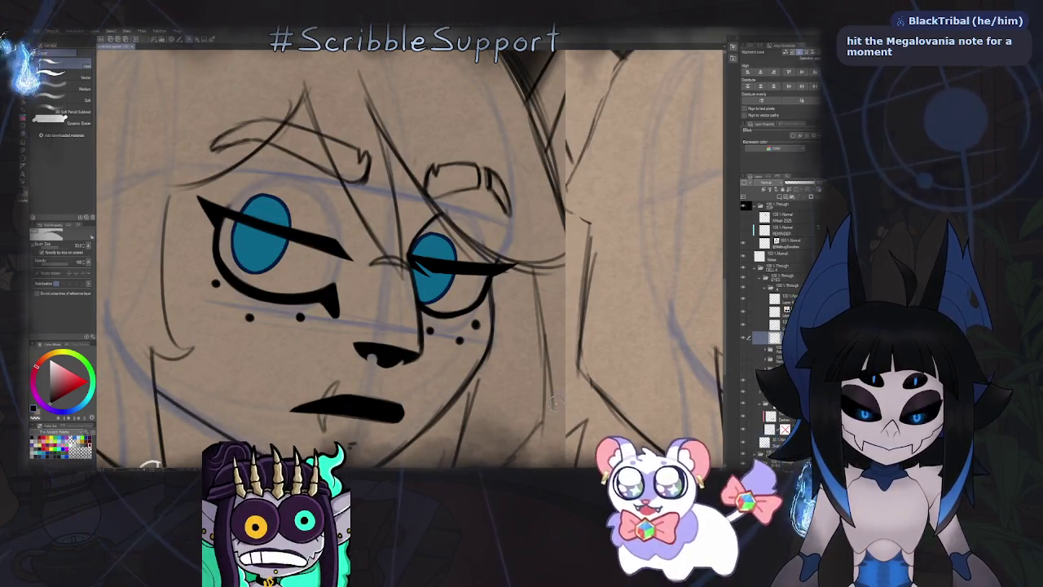
pyautogui.press('p')
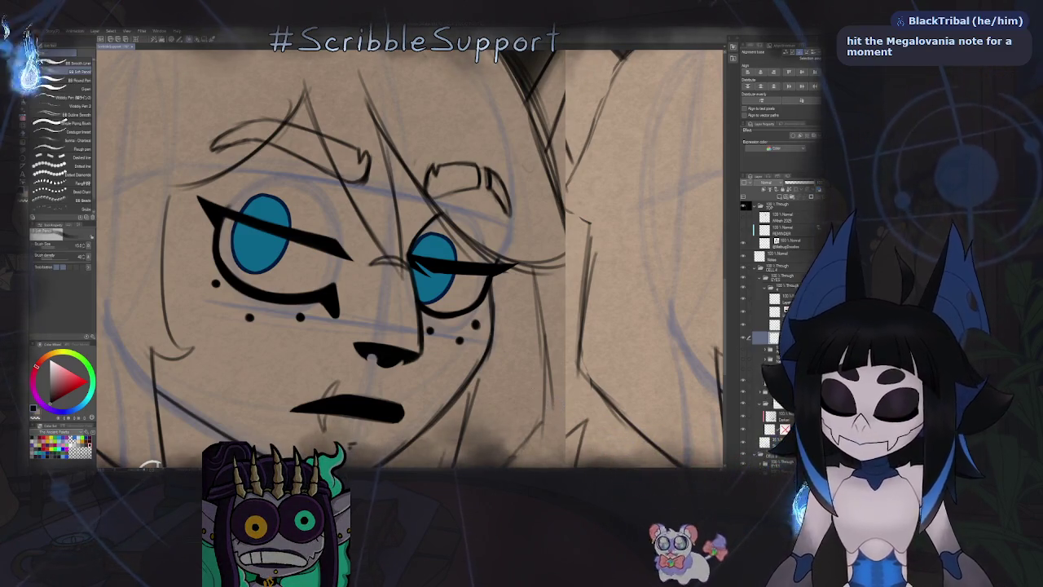
pyautogui.scroll(3, 333, 281)
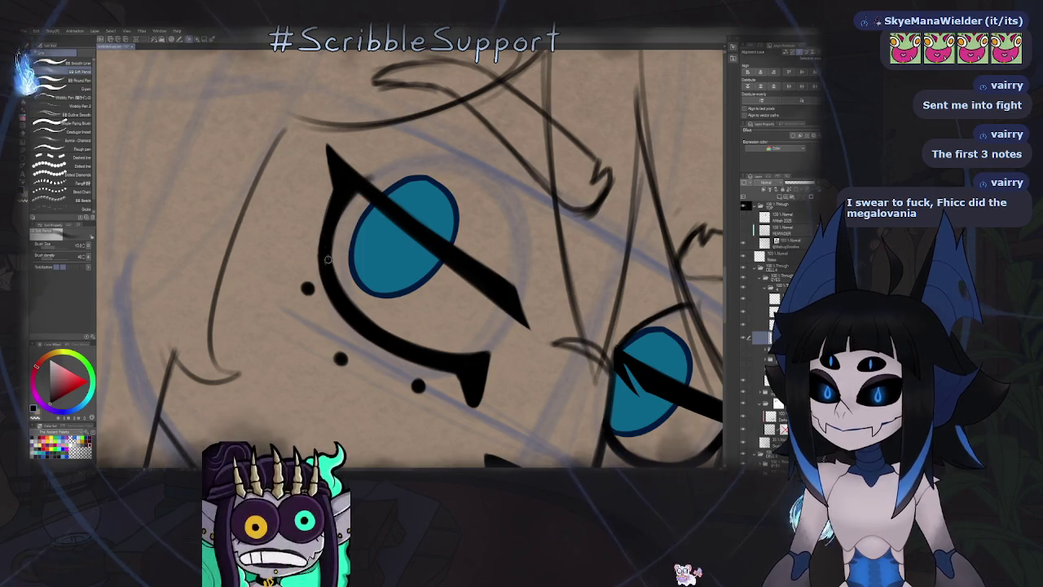
pyautogui.scroll(-3, 324, 268)
pyautogui.scroll(-2, 324, 269)
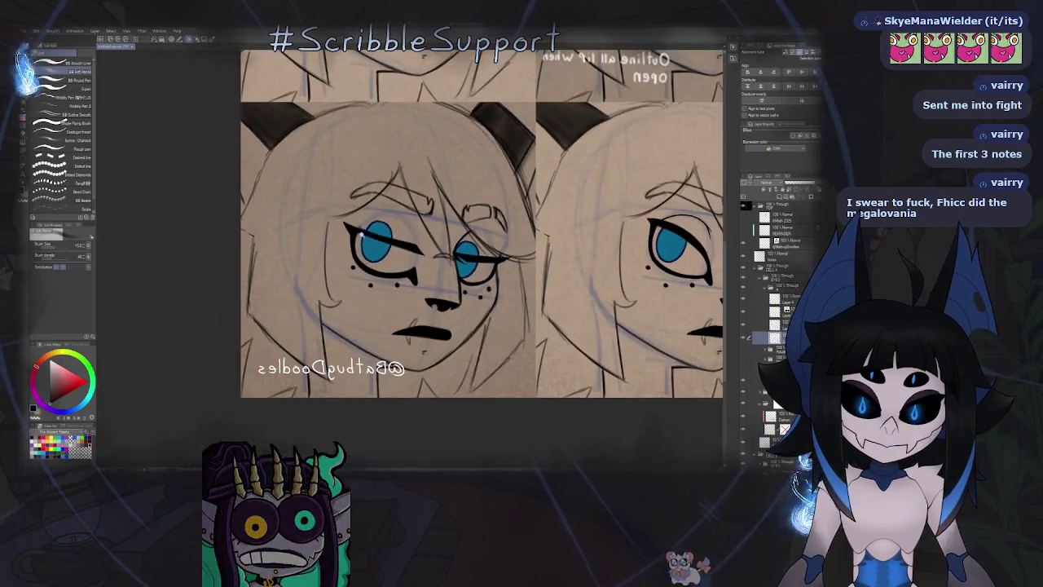
pyautogui.scroll(2, 375, 247)
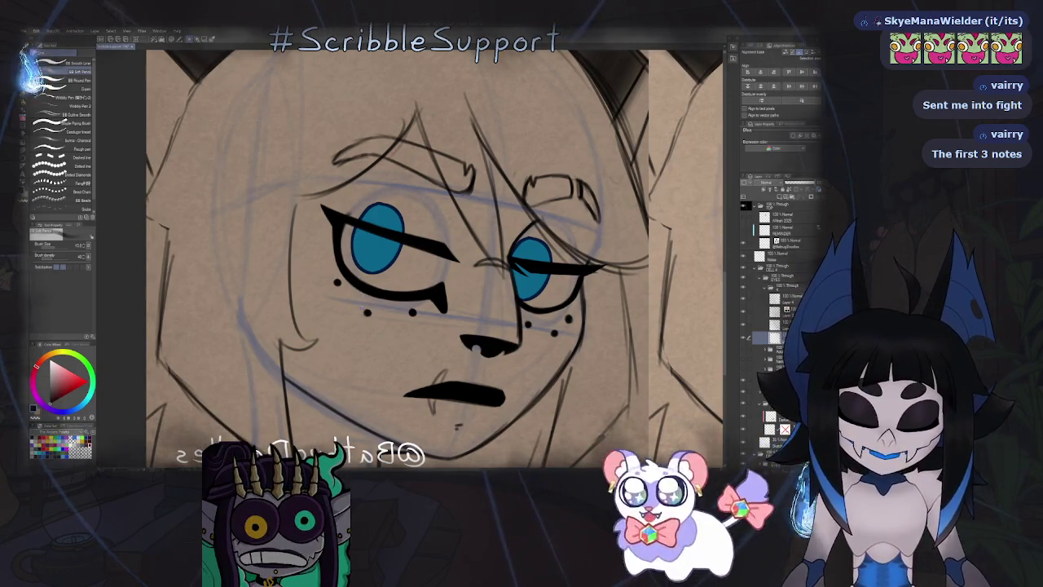
pyautogui.scroll(5, 372, 271)
# Alternate eraser and ink brush to sharpen the bottom-right eyes' eyeliner lash tips.
pyautogui.press('e')
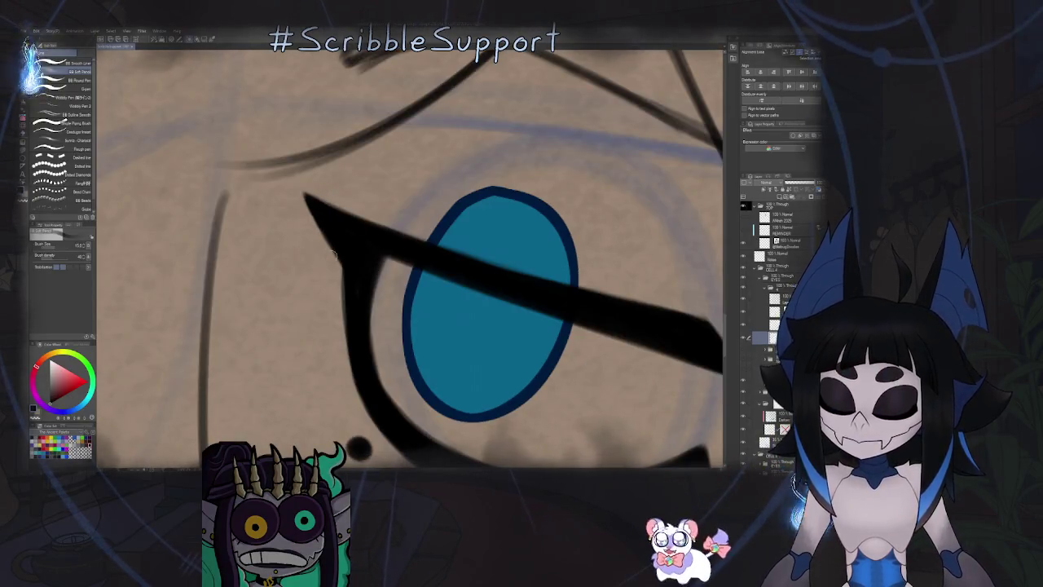
pyautogui.press('b')
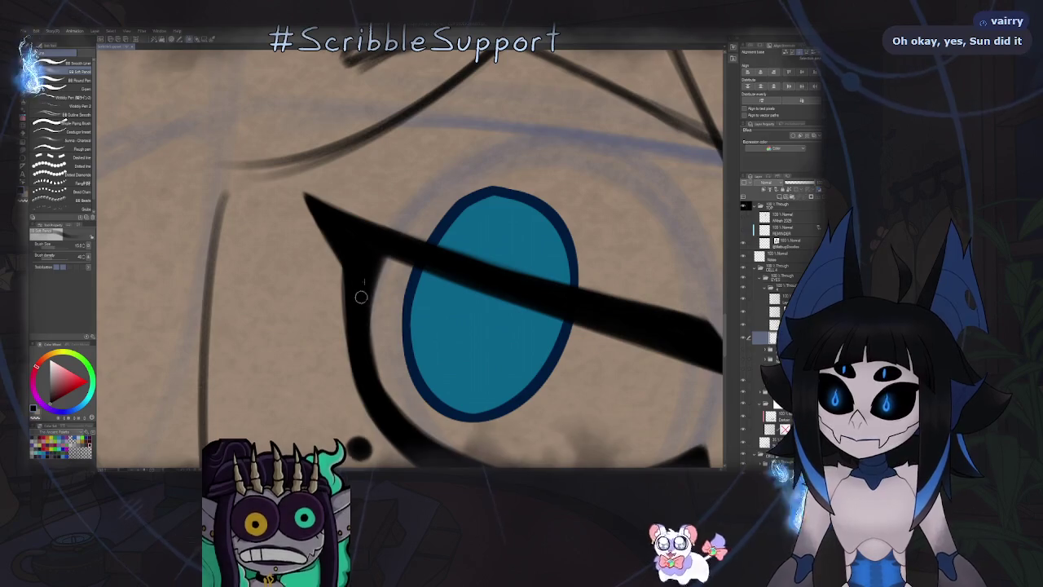
pyautogui.scroll(-5, 351, 284)
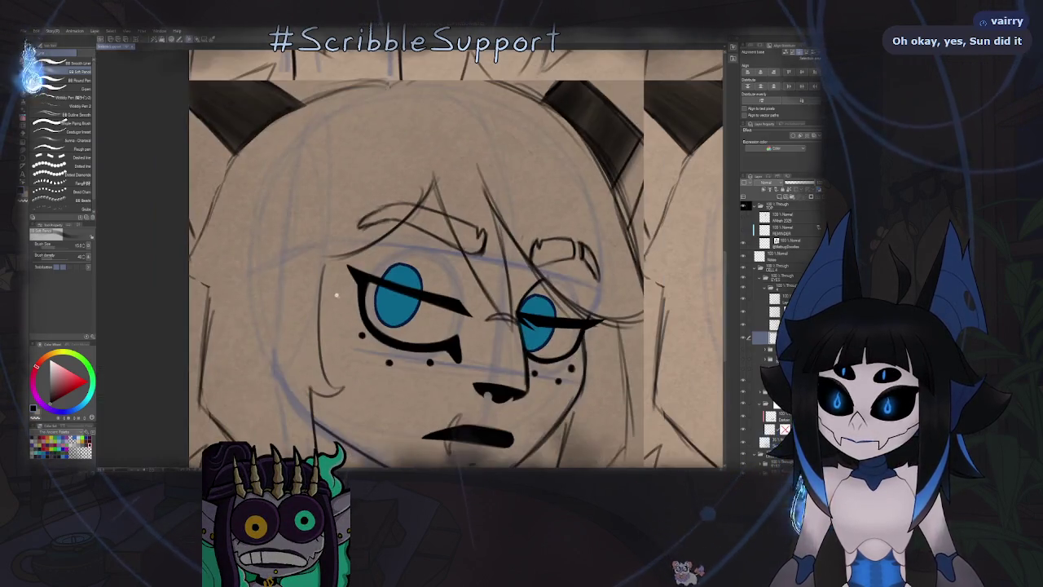
pyautogui.scroll(-5, 363, 321)
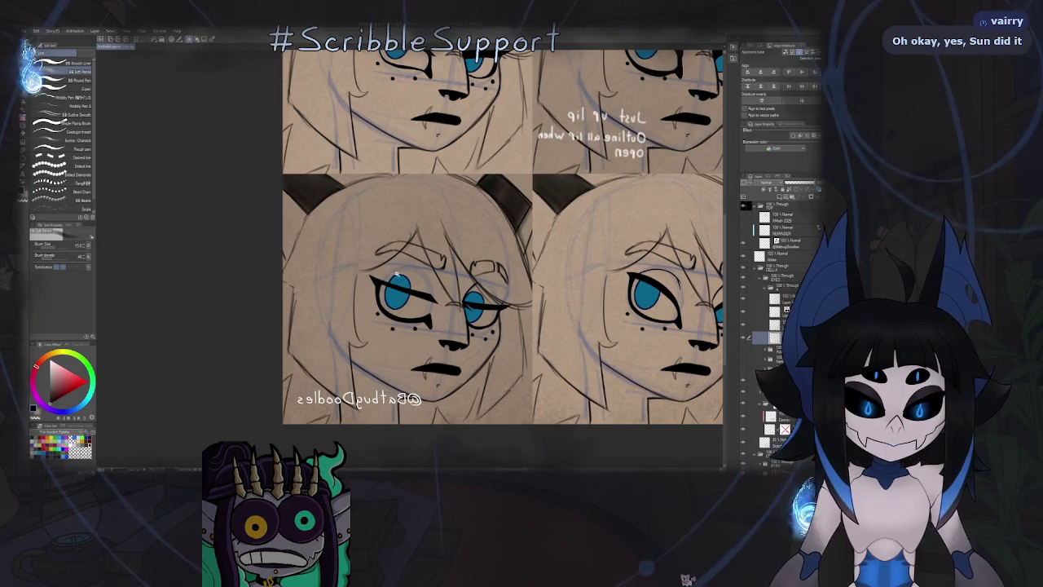
pyautogui.scroll(3, 516, 281)
pyautogui.scroll(4, 515, 281)
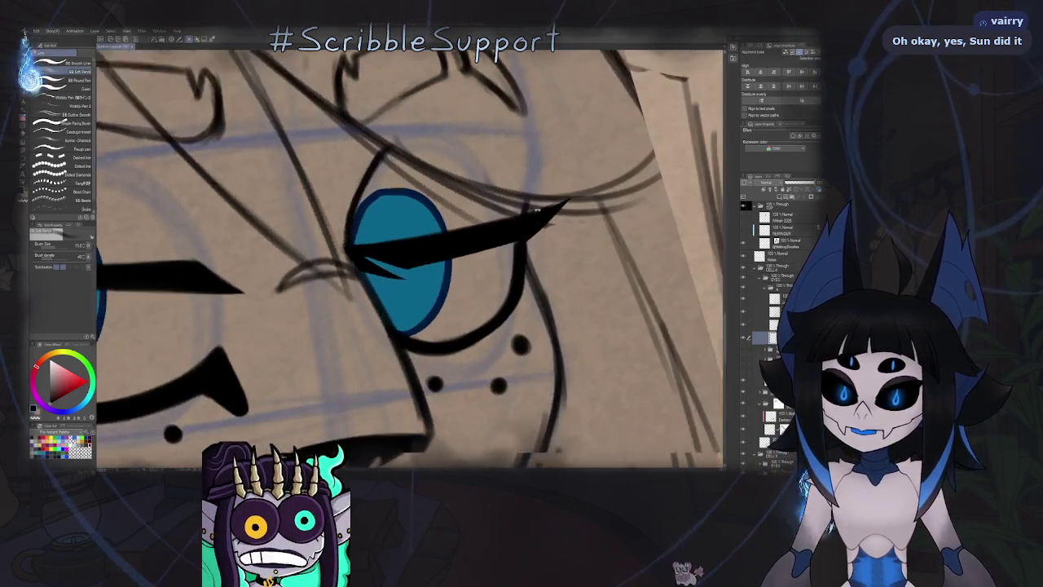
pyautogui.scroll(2, 521, 236)
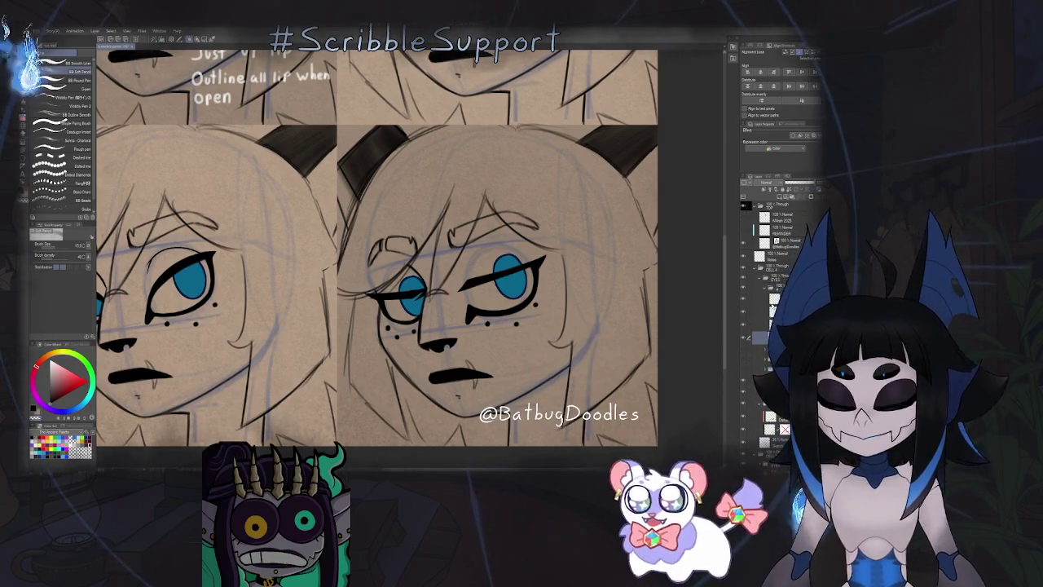
# Select the eye lineart layer, hide and reshow it to compare, then mirror and tilt the view.
pyautogui.click(747, 298)
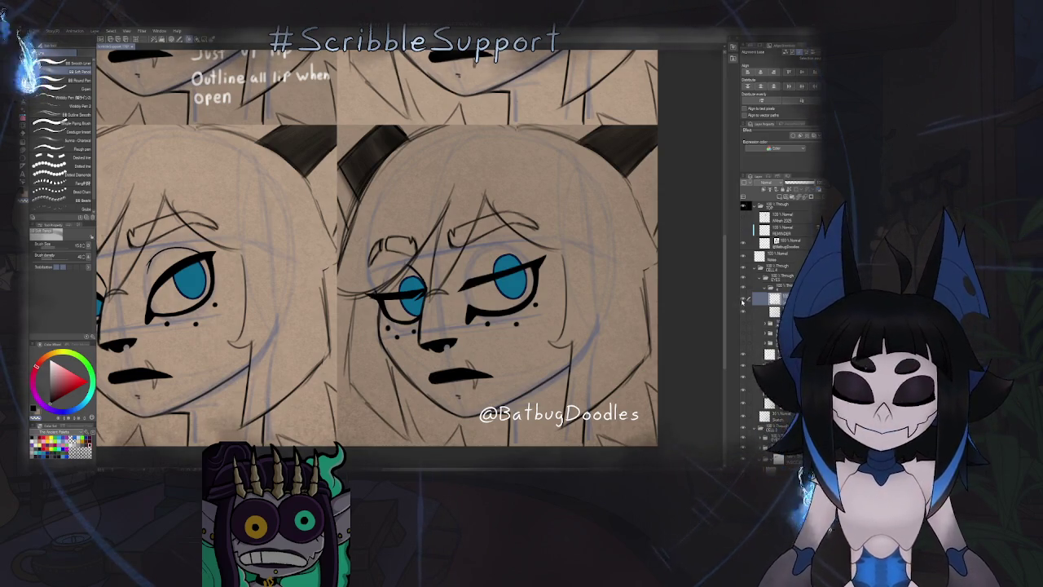
pyautogui.click(744, 299)
pyautogui.click(743, 299)
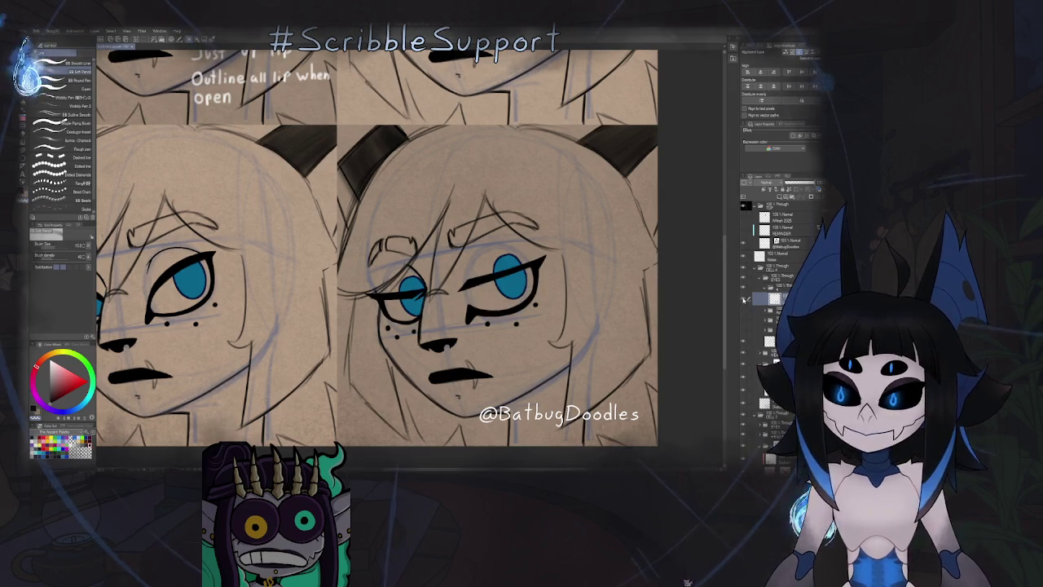
pyautogui.press('h')
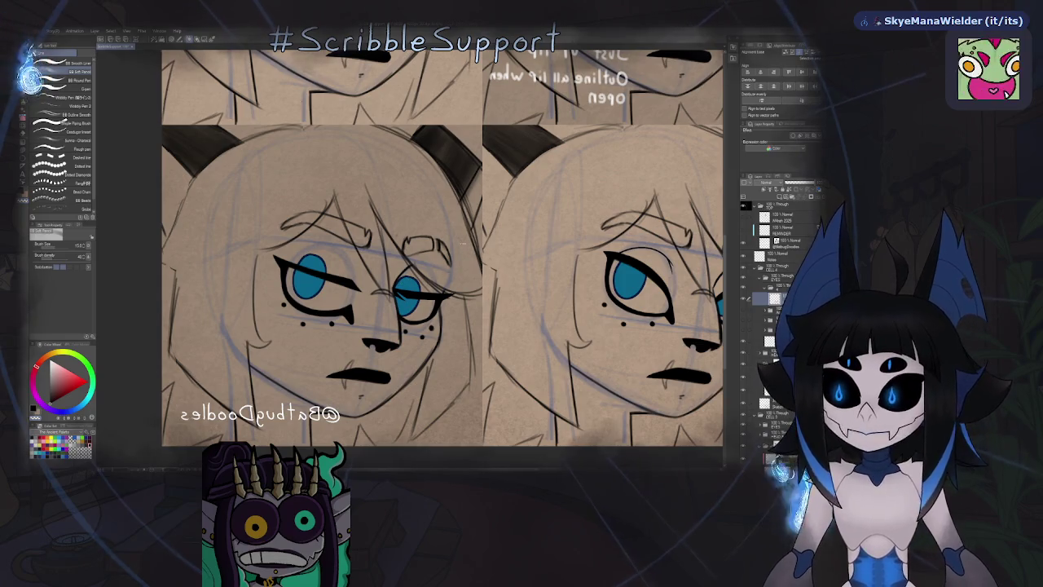
pyautogui.press('-')
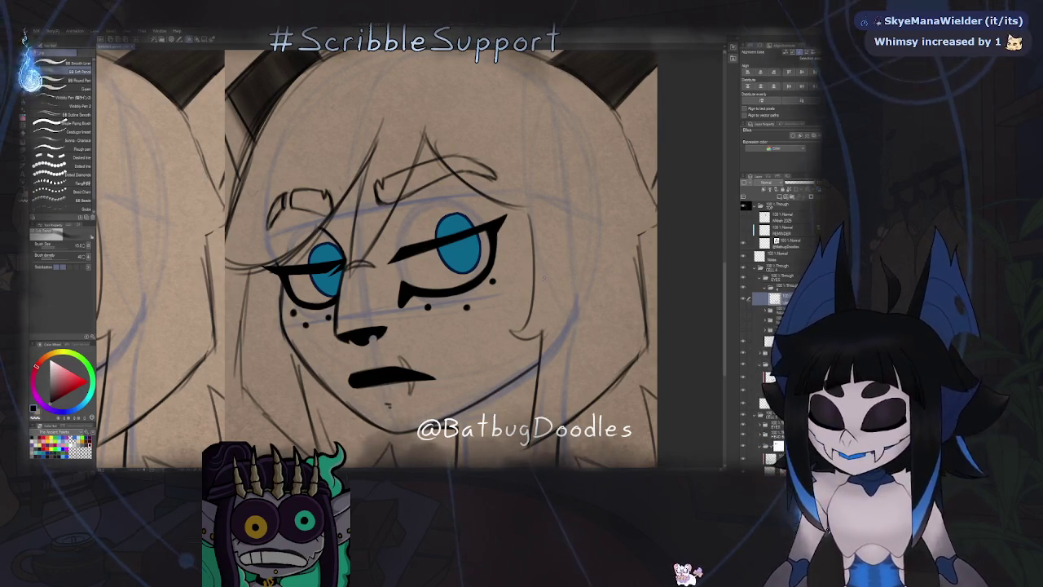
# On the iris layer, lasso-fill erase the blue above the left eyelid.
pyautogui.press('g')
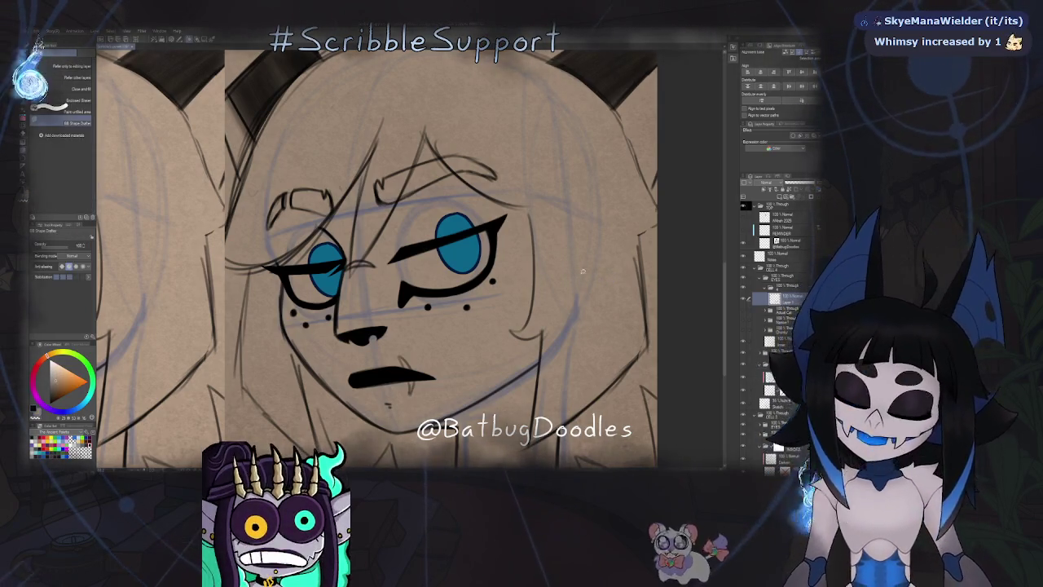
pyautogui.scroll(5, 456, 261)
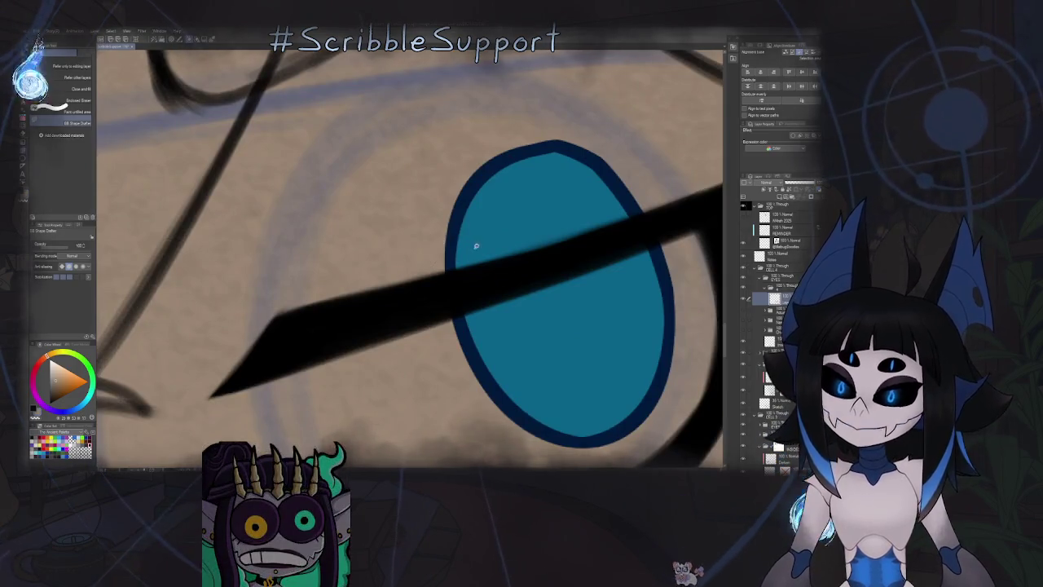
pyautogui.scroll(-5, 472, 240)
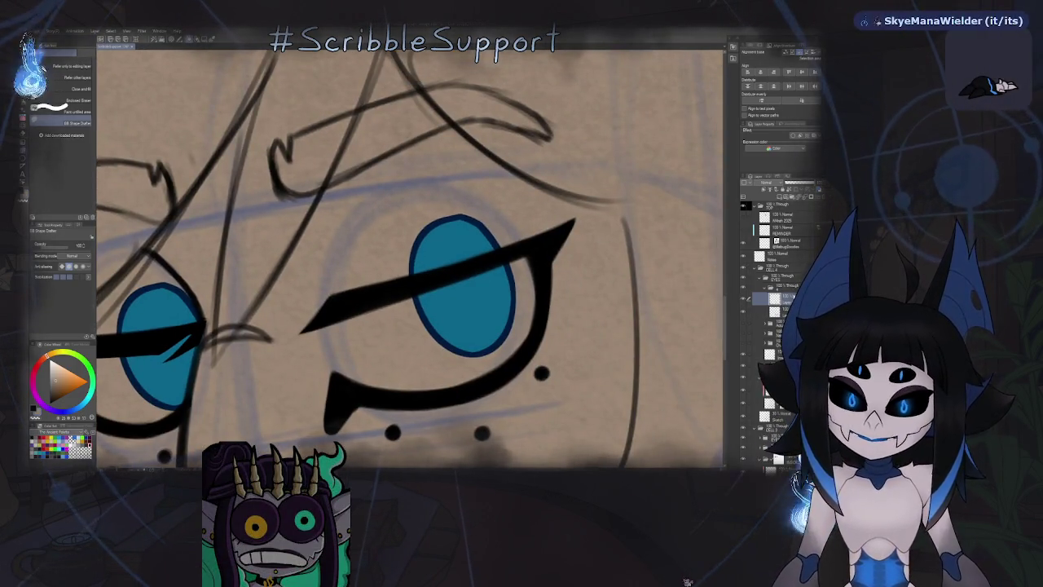
pyautogui.click(782, 310)
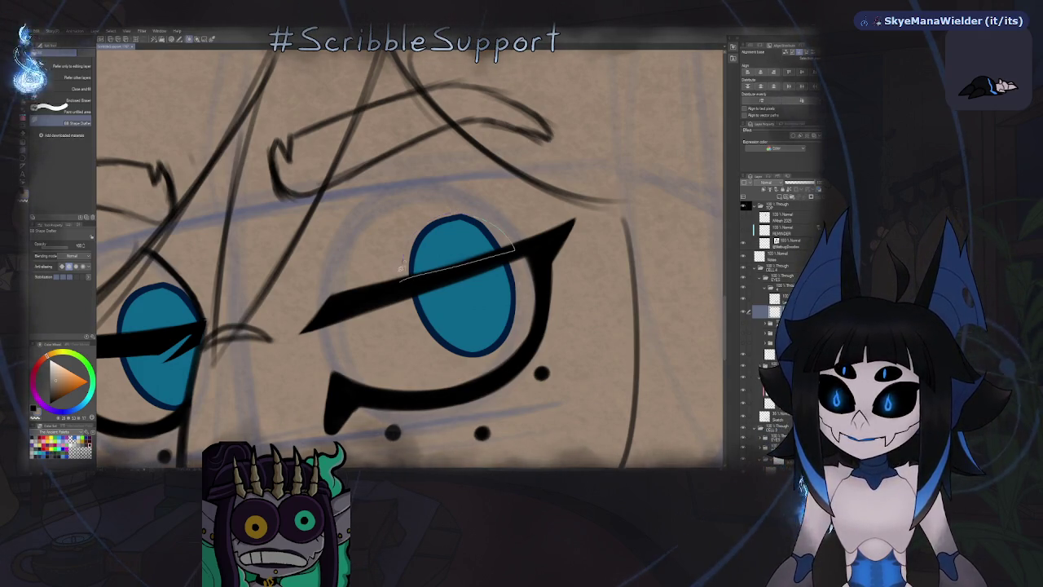
pyautogui.scroll(-5, 402, 267)
pyautogui.scroll(5, 452, 262)
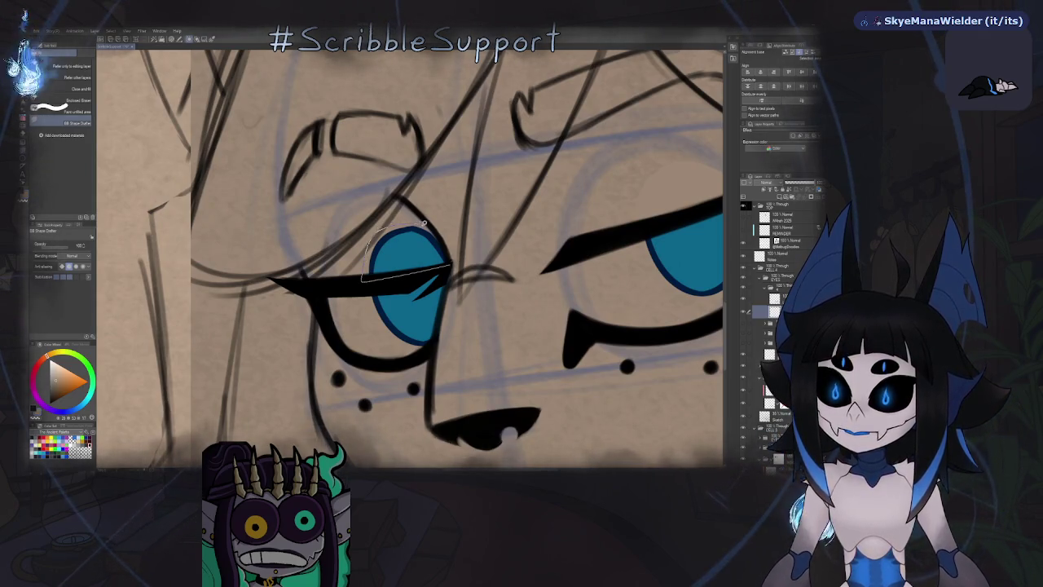
pyautogui.moveTo(452, 263); pyautogui.dragTo(484, 222)
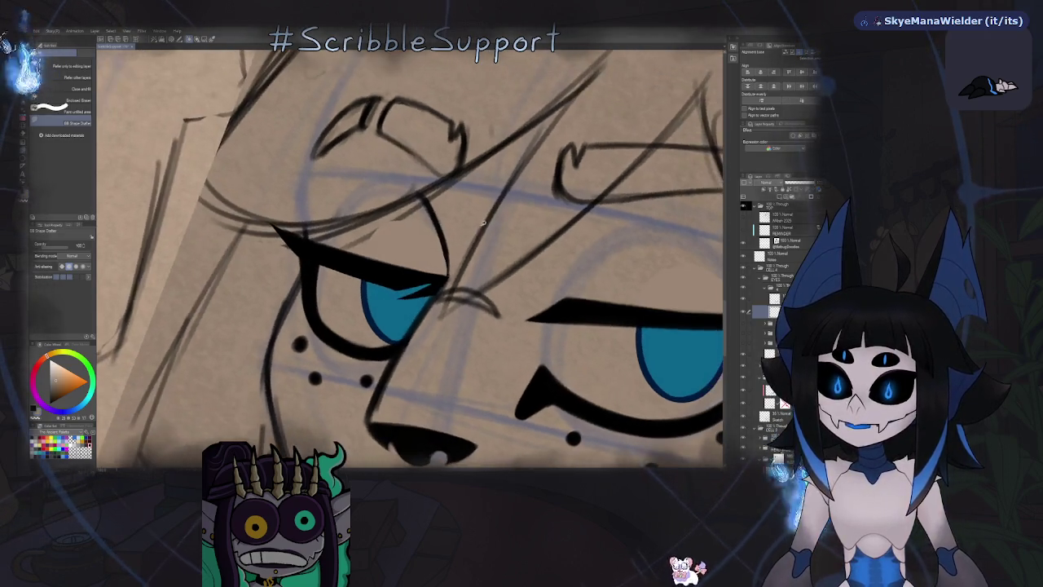
# Return to the ink pen, rotate the view around the left eye, and bring up the reference sheet.
pyautogui.press('p')
pyautogui.scroll(3, 450, 255)
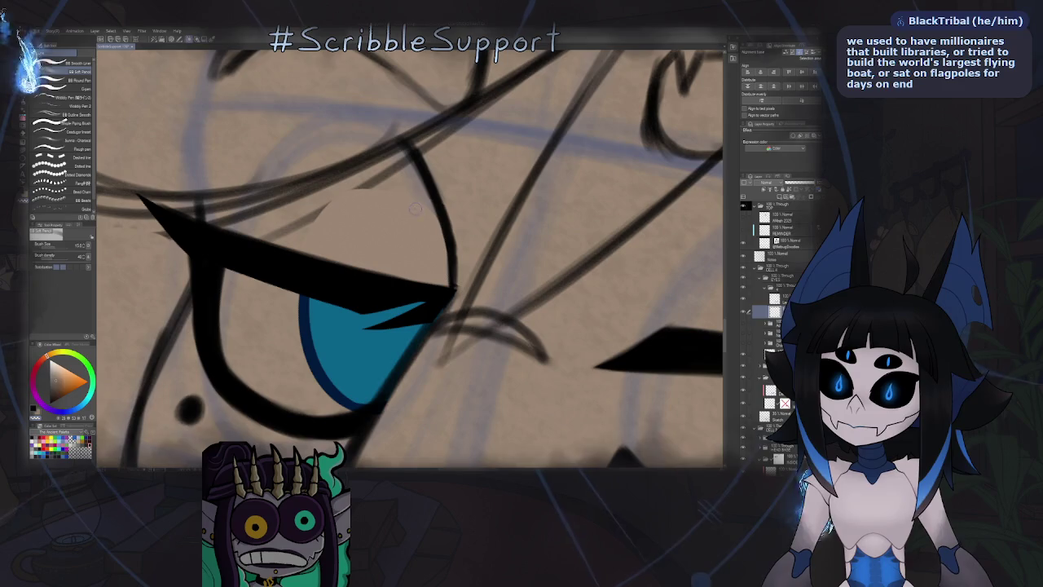
pyautogui.moveTo(371, 182); pyautogui.dragTo(322, 238)
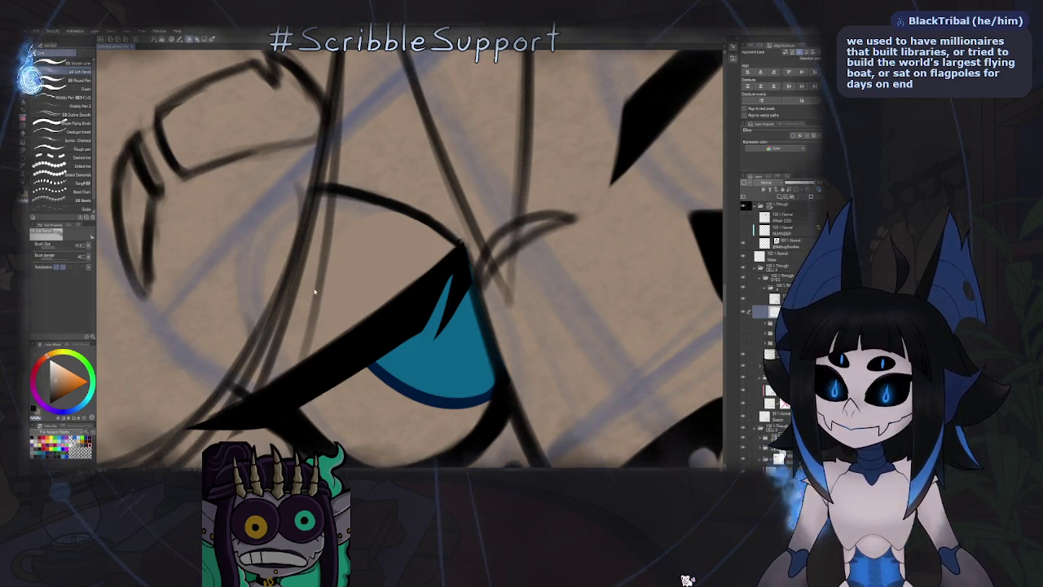
pyautogui.hotkey('alt', 'Tab')
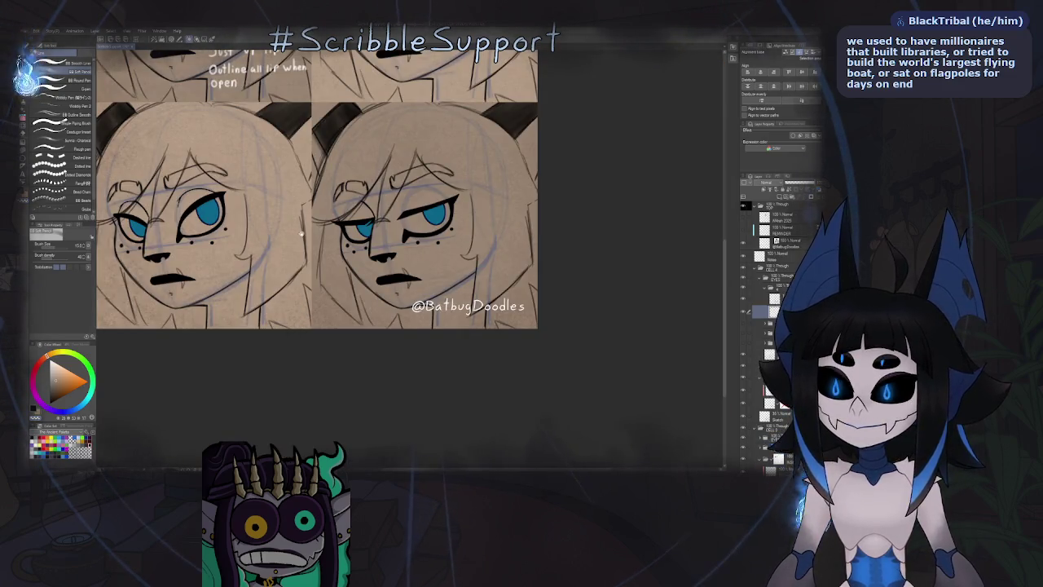
# Zoom and recentre the four-face reference sheet to review it.
pyautogui.scroll(-5, 318, 286)
pyautogui.moveTo(328, 312); pyautogui.dragTo(351, 337)
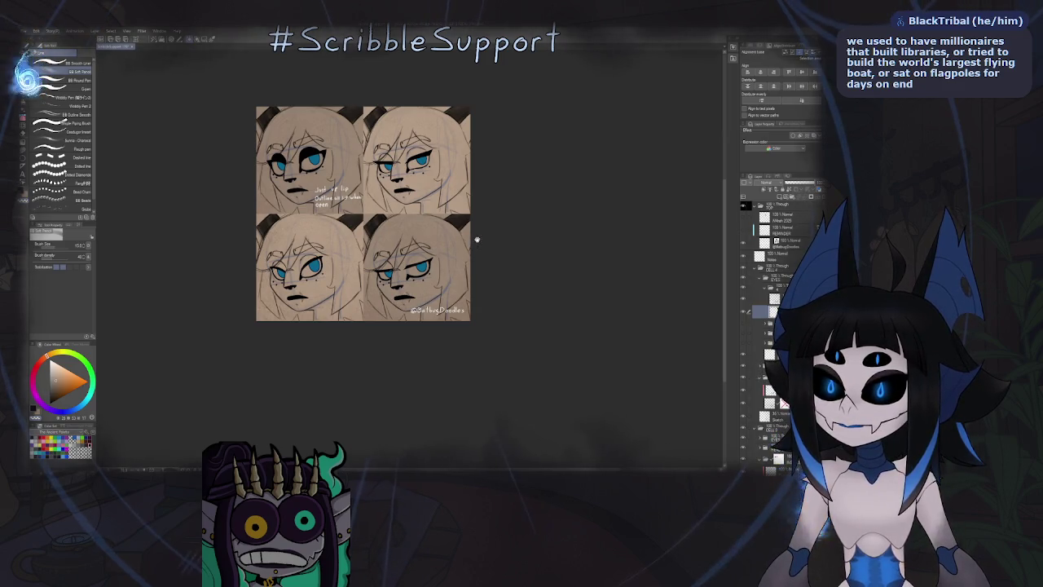
pyautogui.scroll(3, 416, 269)
pyautogui.scroll(2, 416, 269)
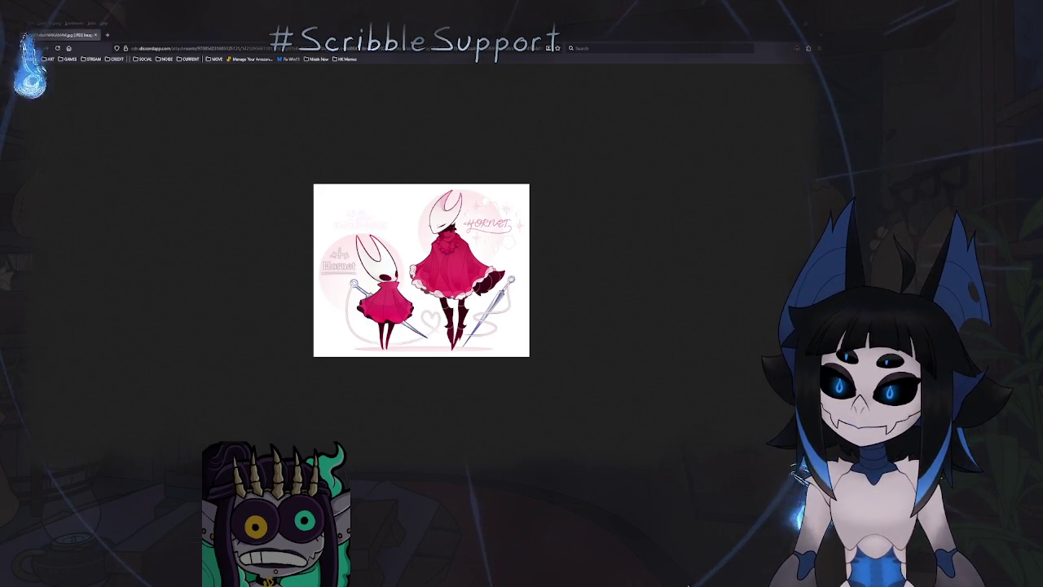
# Zoom into the Hornet fan art image in the browser.
pyautogui.scroll(1, 512, 276)
pyautogui.scroll(3, 512, 277)
pyautogui.scroll(1, 512, 277)
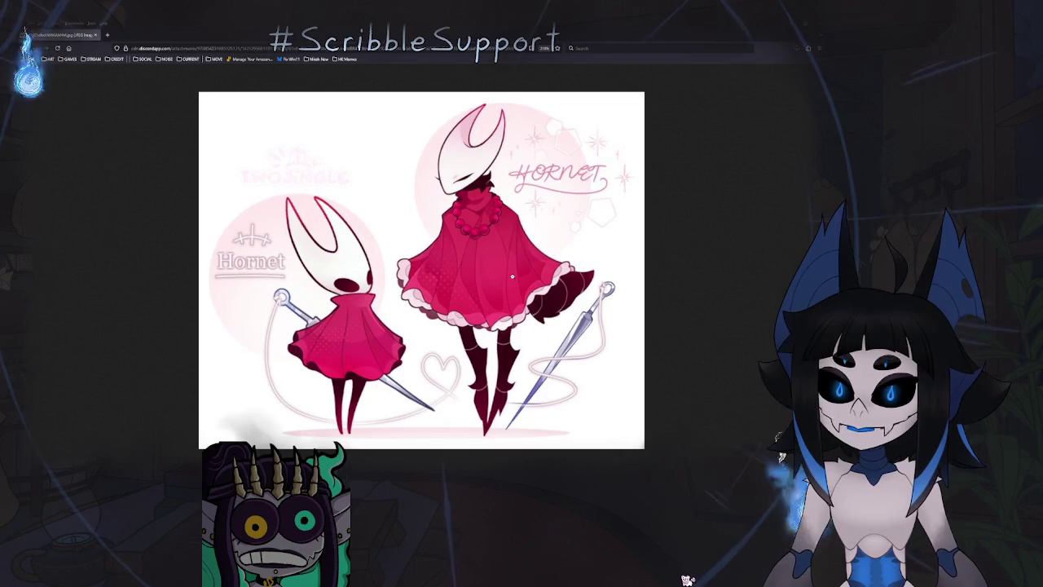
pyautogui.scroll(1, 512, 276)
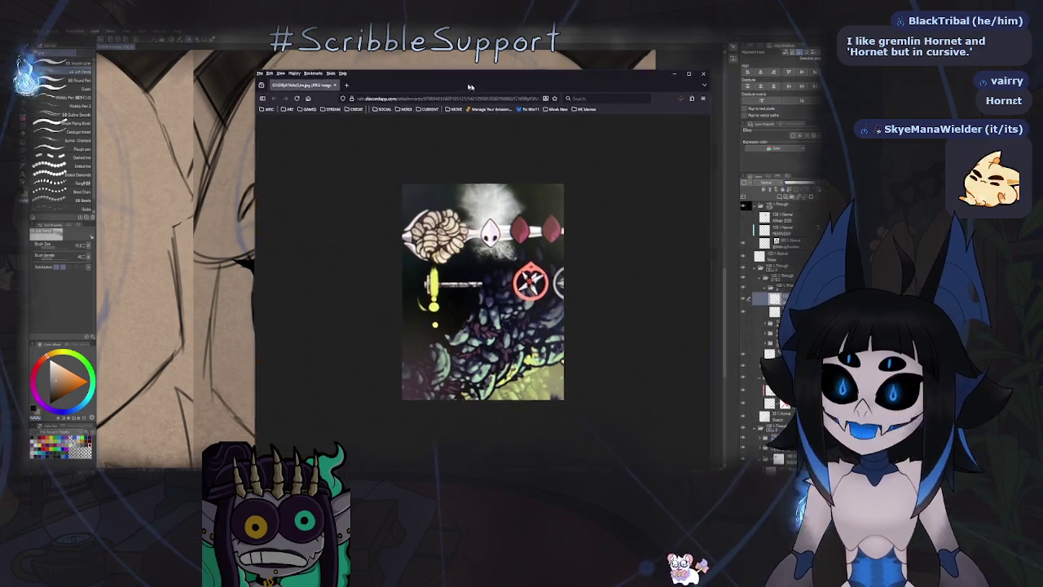
pyautogui.moveTo(470, 86); pyautogui.dragTo(415, 72)
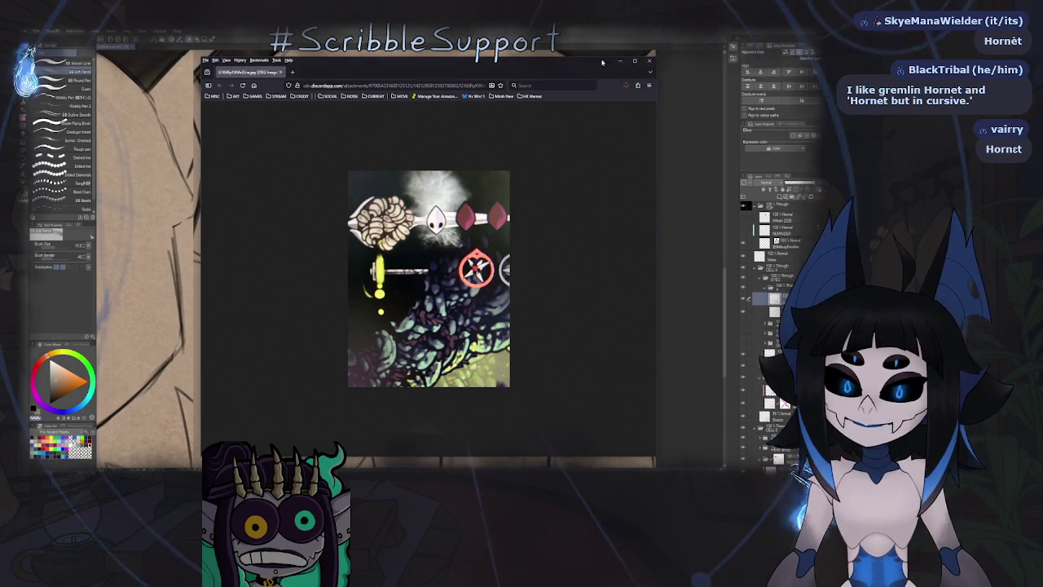
pyautogui.click(649, 62)
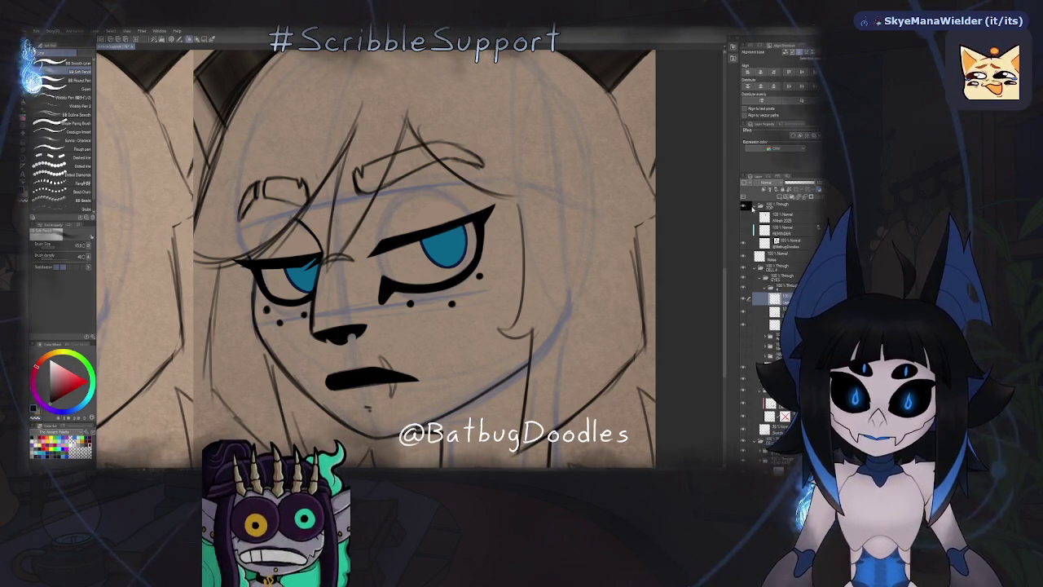
# Mirror the view and zoom in and out on the bottom-right face's larger eye.
pyautogui.press('h')
pyautogui.scroll(3, 446, 241)
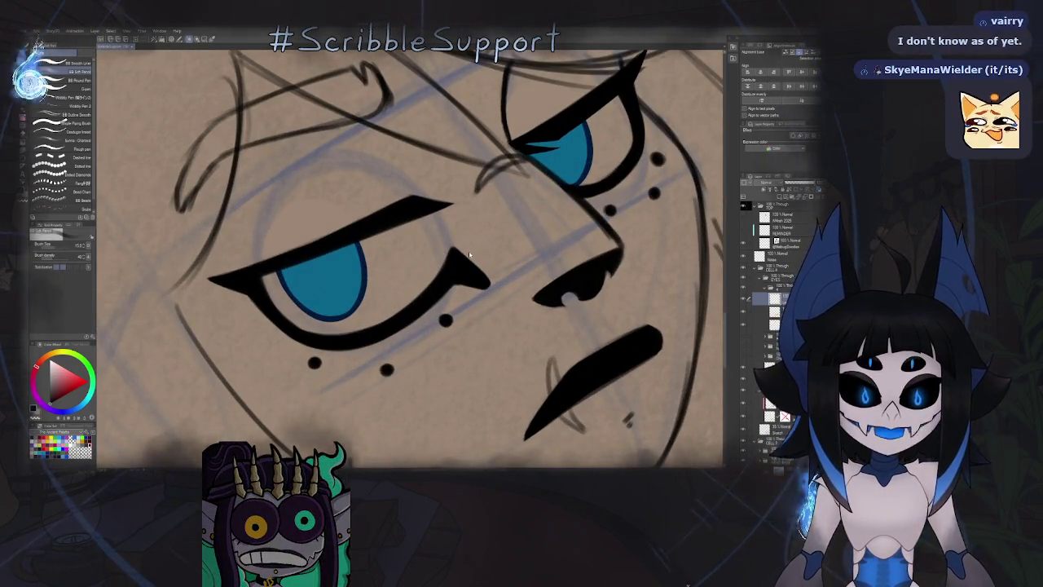
pyautogui.scroll(3, 467, 255)
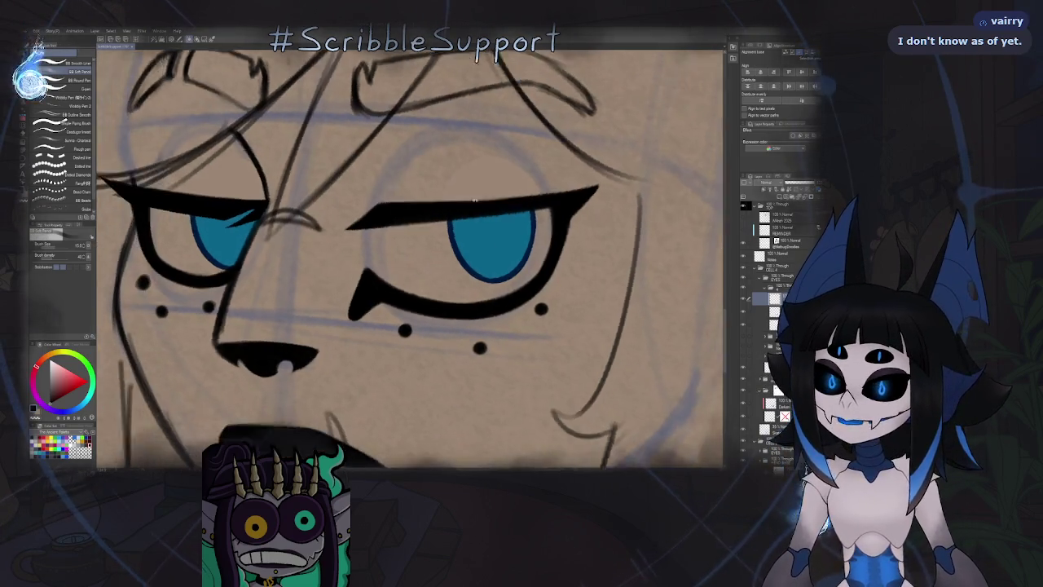
pyautogui.scroll(3, 360, 259)
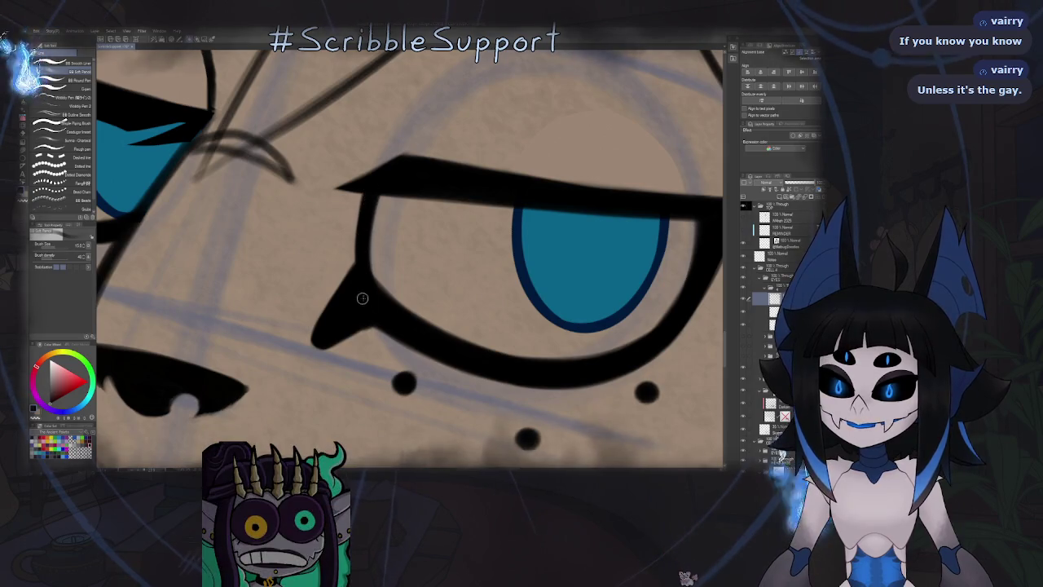
pyautogui.scroll(-2, 359, 280)
pyautogui.scroll(-2, 358, 281)
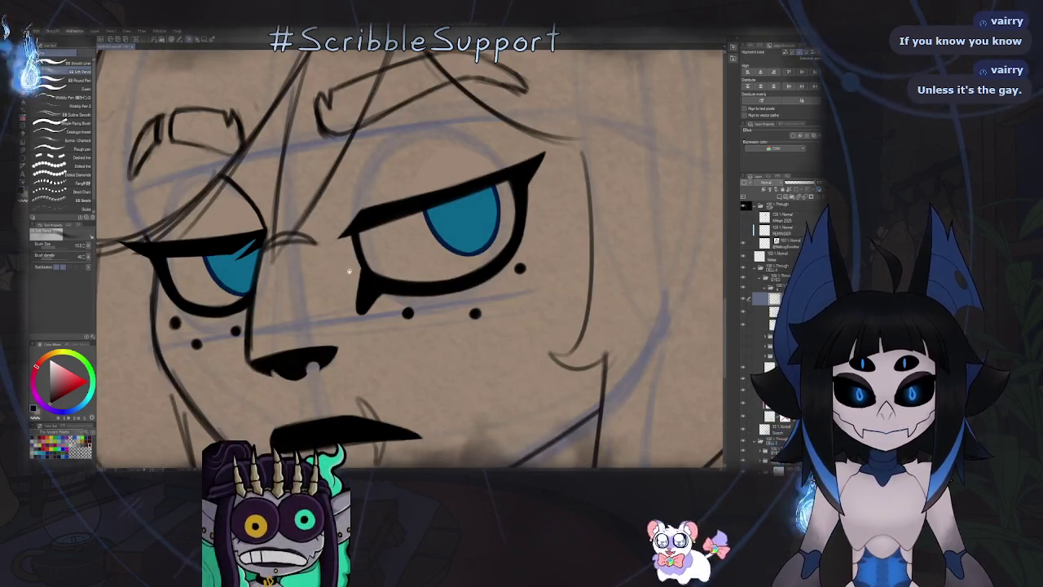
pyautogui.scroll(-2, 383, 279)
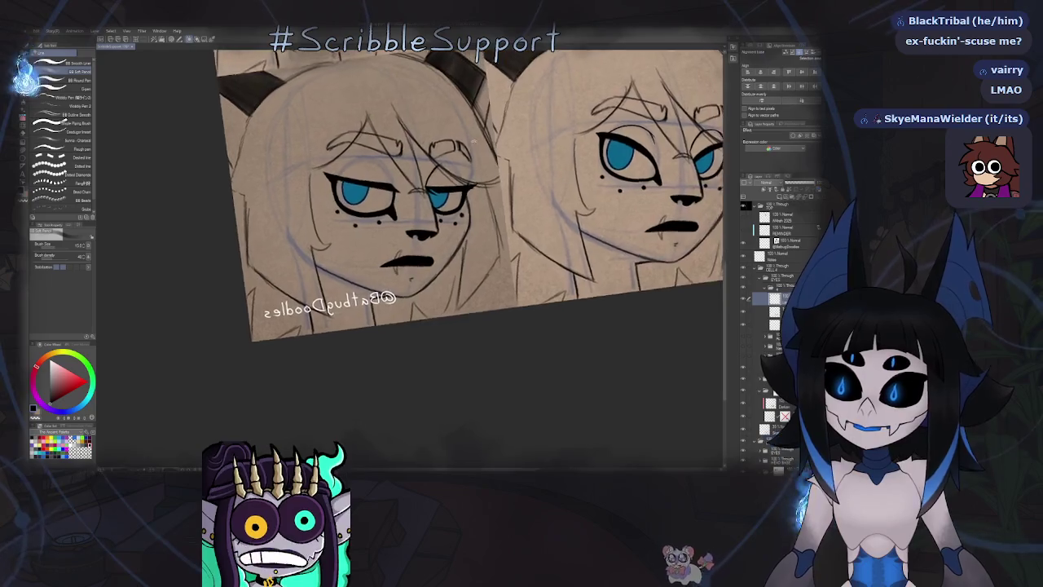
pyautogui.scroll(2, 383, 194)
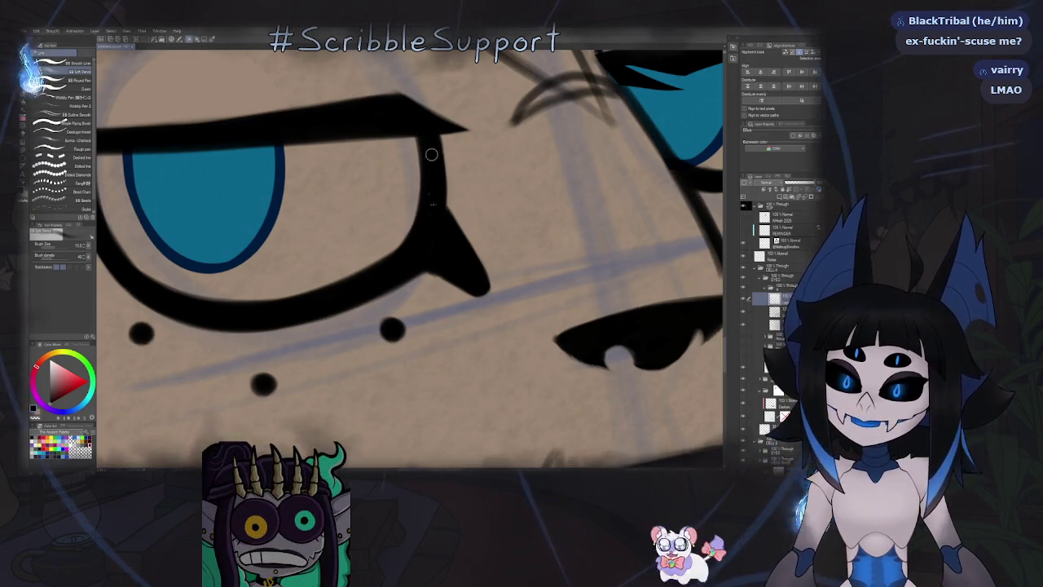
pyautogui.scroll(-3, 420, 196)
pyautogui.scroll(-3, 407, 245)
pyautogui.scroll(-2, 396, 284)
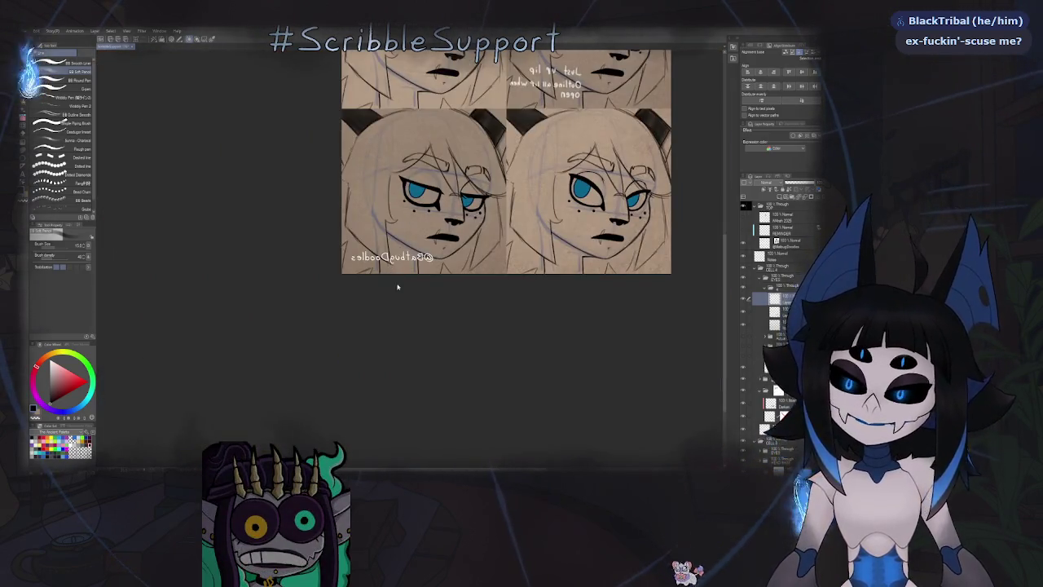
pyautogui.scroll(-2, 397, 284)
pyautogui.scroll(-3, 391, 277)
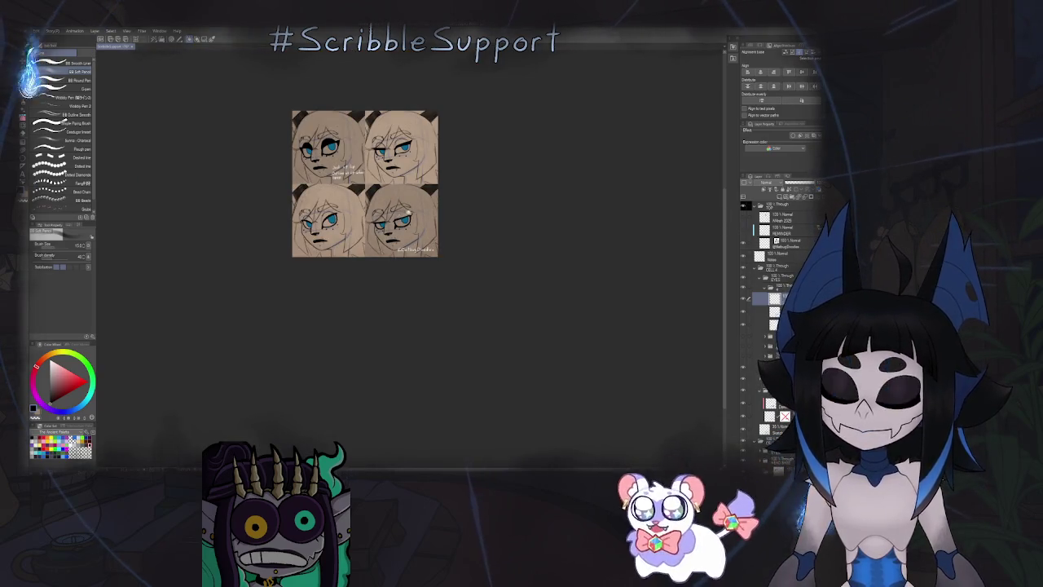
pyautogui.scroll(5, 400, 213)
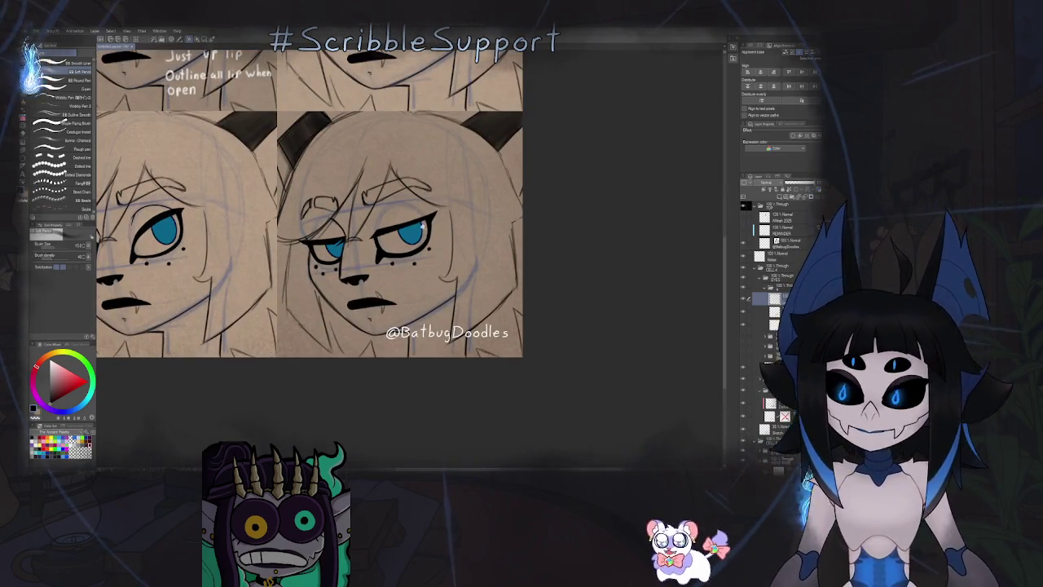
pyautogui.scroll(2, 377, 229)
pyautogui.scroll(3, 377, 242)
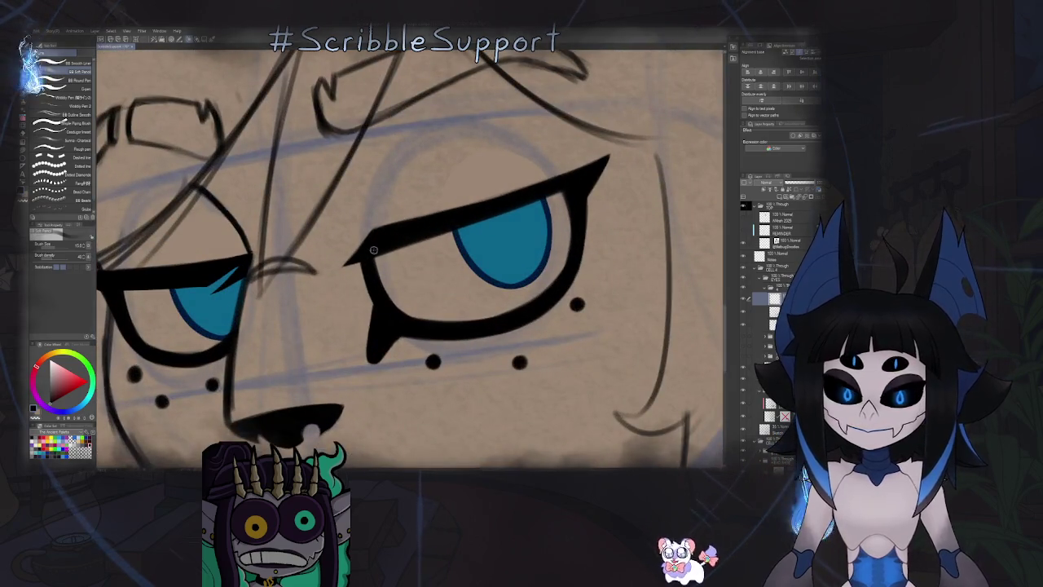
# Mirror the view again to check the face, then flip it back to normal.
pyautogui.press('h')
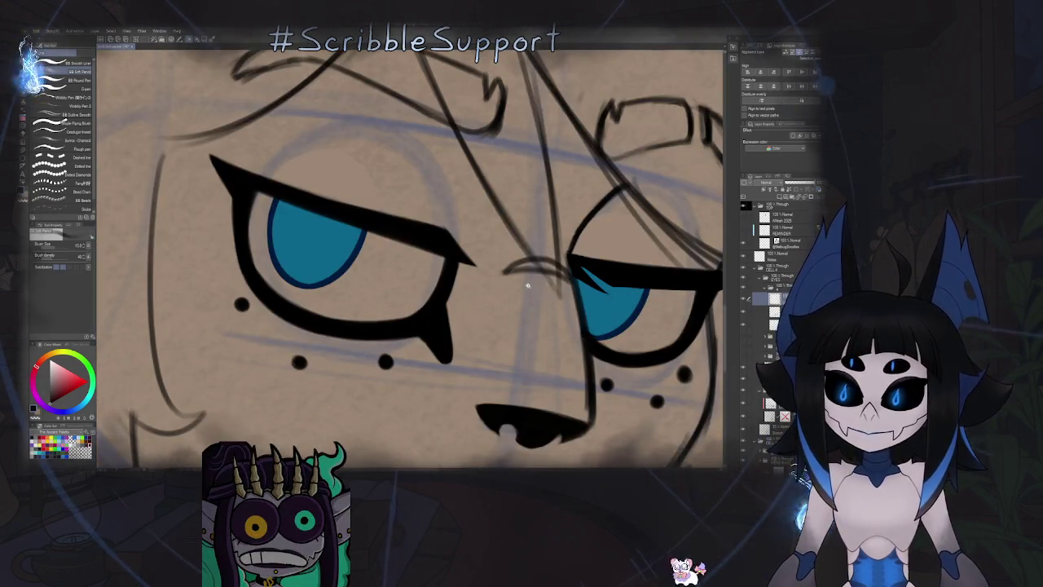
pyautogui.scroll(-3, 529, 286)
pyautogui.scroll(2, 522, 286)
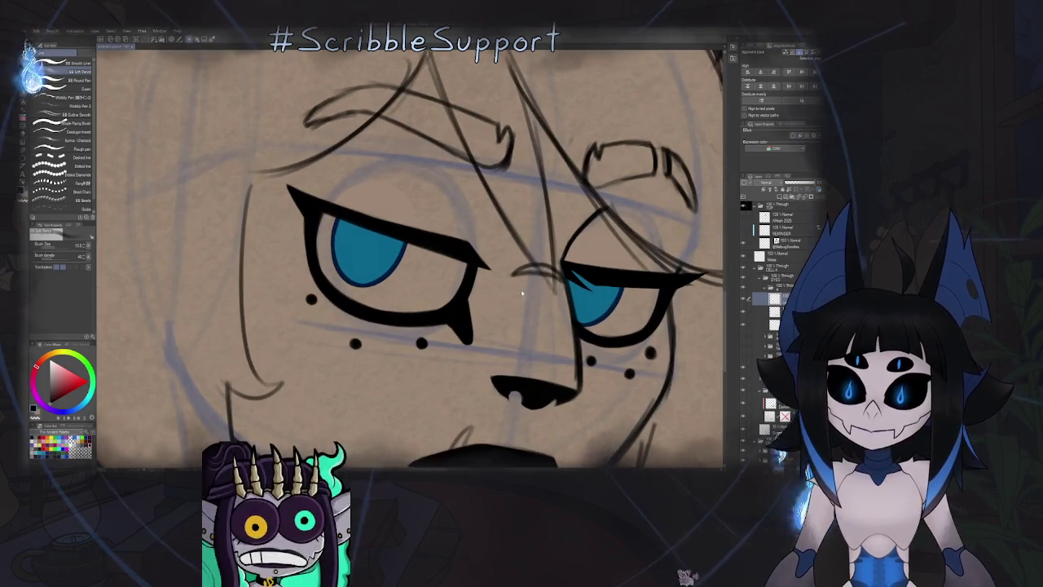
pyautogui.press('h')
# Extend the larger eye's eyeliner inner tip thinly down-left.
pyautogui.moveTo(330, 231); pyautogui.dragTo(413, 226)
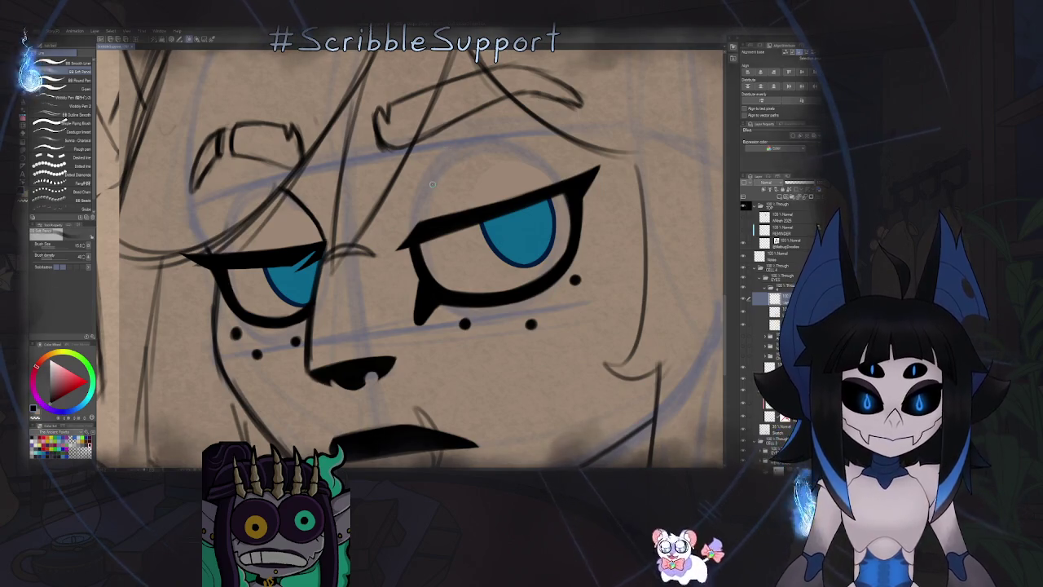
pyautogui.scroll(3, 428, 192)
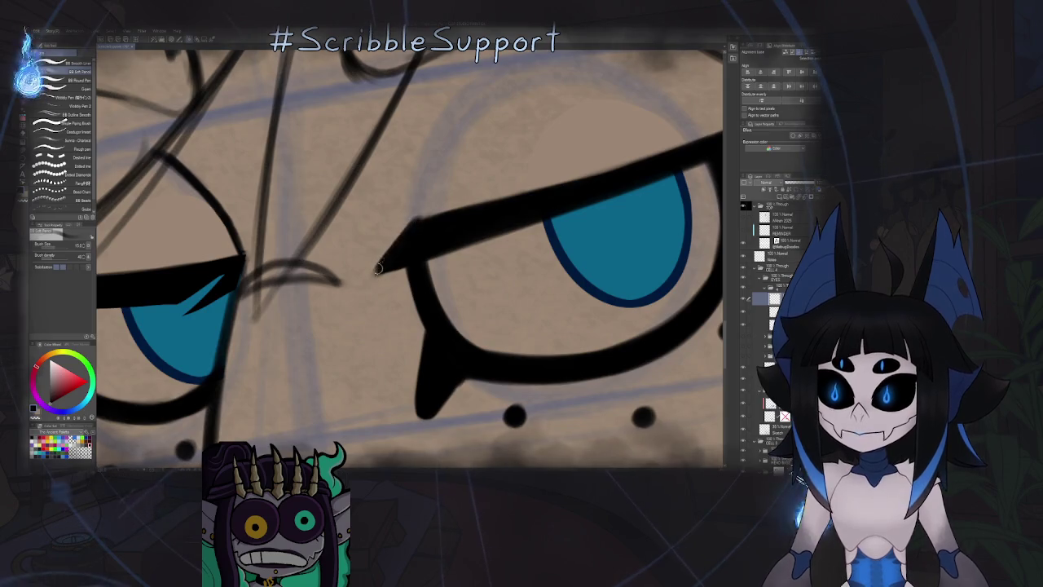
pyautogui.moveTo(367, 281); pyautogui.dragTo(393, 250)
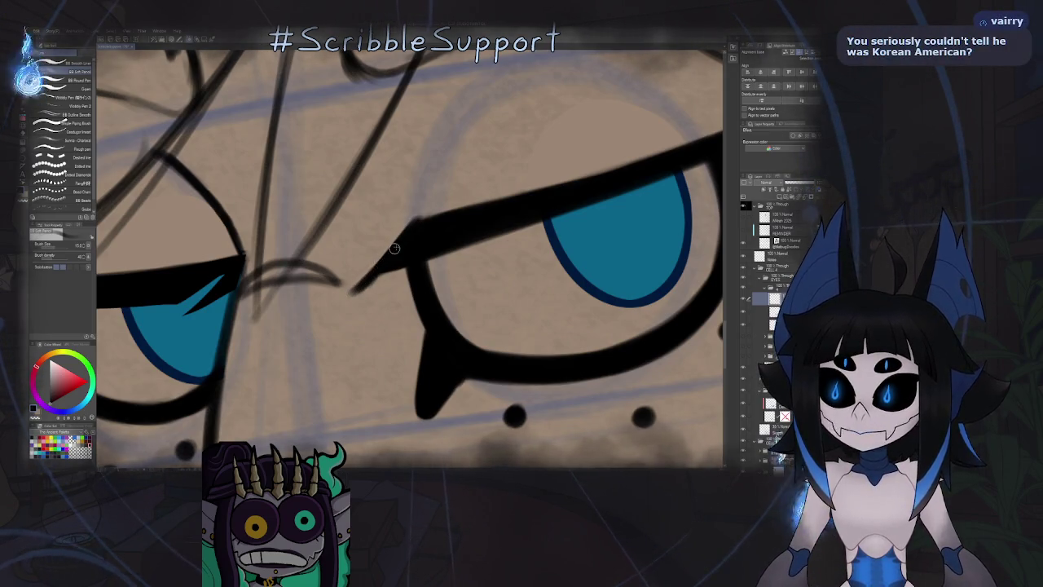
pyautogui.moveTo(401, 254); pyautogui.dragTo(461, 220)
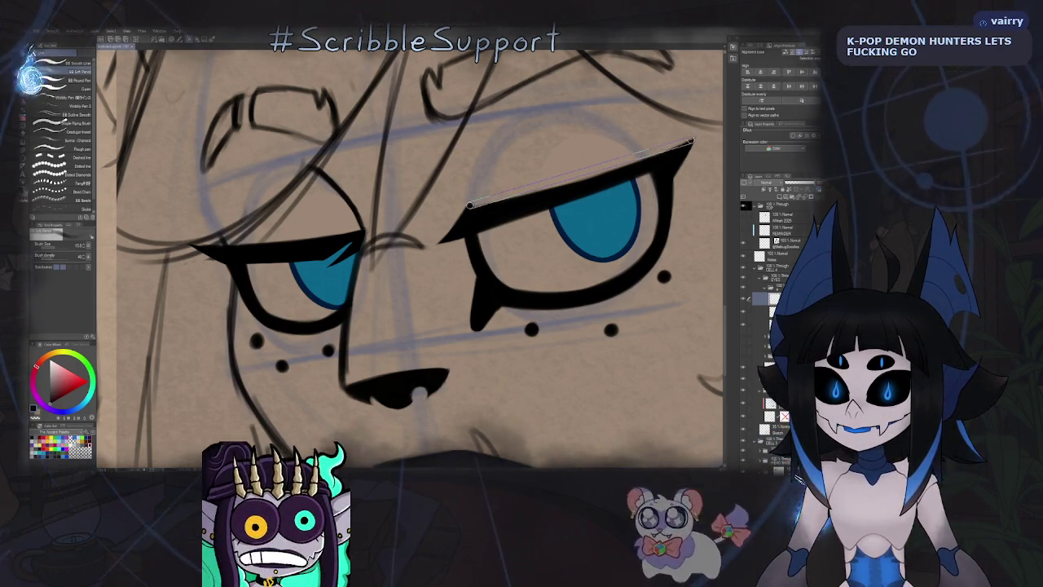
# Thicken the larger eye's upper eyeliner, undo the extra redraw, and zoom out to both eyes.
pyautogui.moveTo(469, 206); pyautogui.dragTo(689, 140)
pyautogui.hotkey('ctrl', 'z')
pyautogui.moveTo(469, 205)
pyautogui.mouseDown()
pyautogui.moveTo(691, 141)
pyautogui.moveTo(470, 207)
pyautogui.mouseUp()
pyautogui.hotkey('ctrl', 'z')
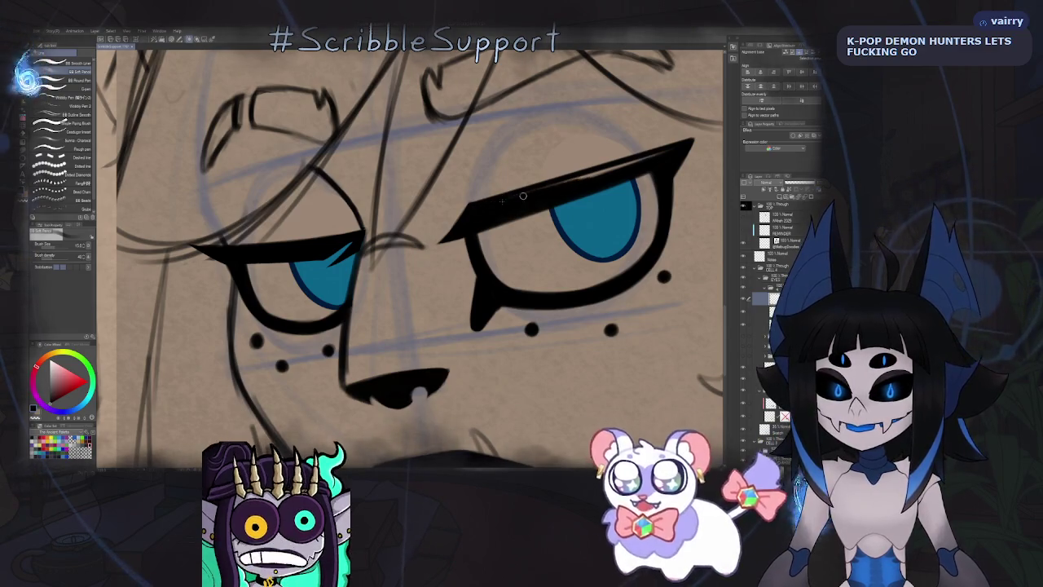
pyautogui.moveTo(581, 176); pyautogui.dragTo(541, 179)
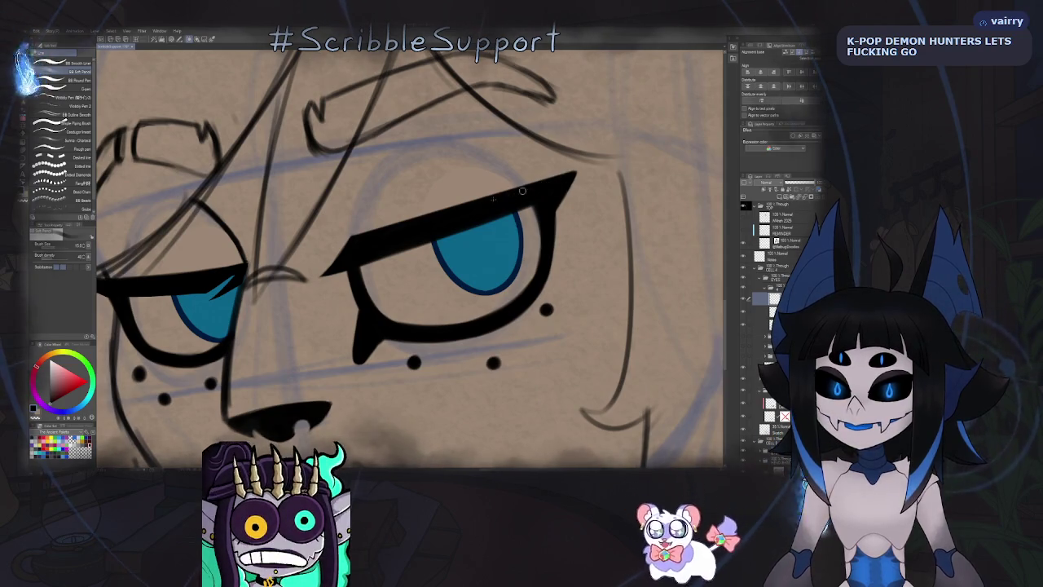
pyautogui.scroll(-5, 405, 295)
pyautogui.scroll(-5, 405, 295)
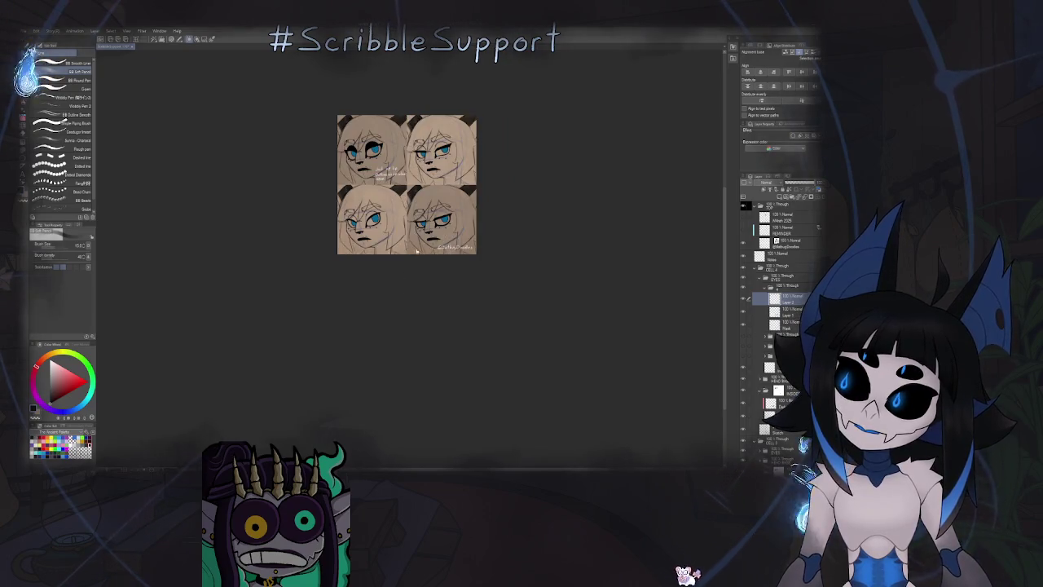
pyautogui.scroll(10, 406, 292)
pyautogui.press('h')
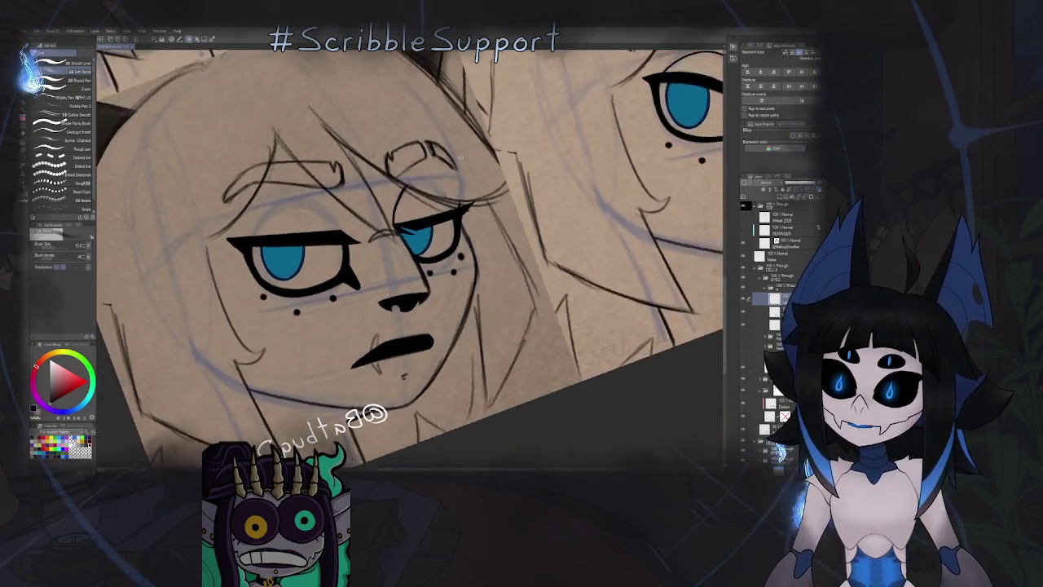
pyautogui.scroll(5, 389, 241)
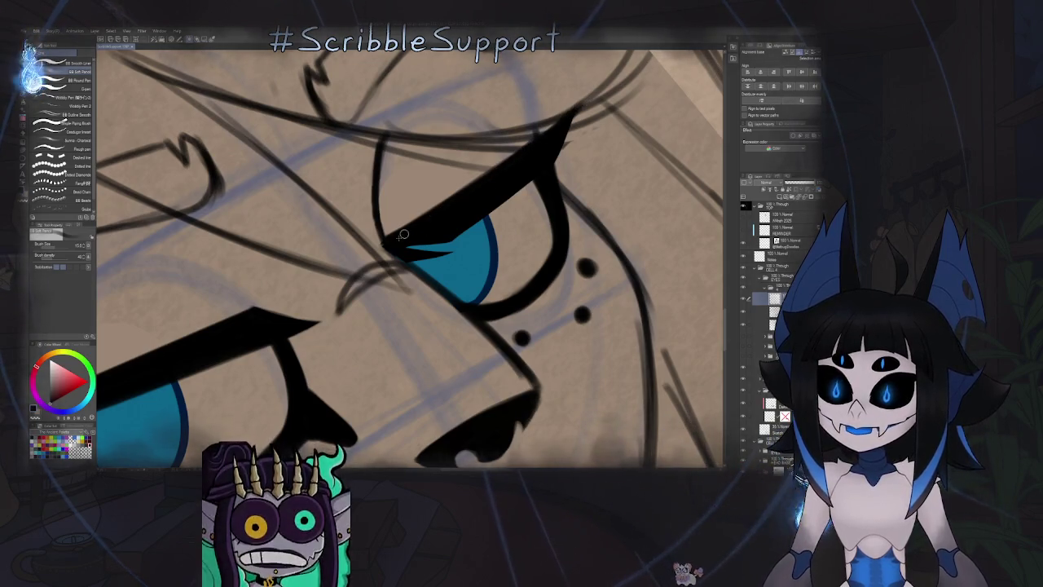
pyautogui.moveTo(389, 243); pyautogui.dragTo(516, 154)
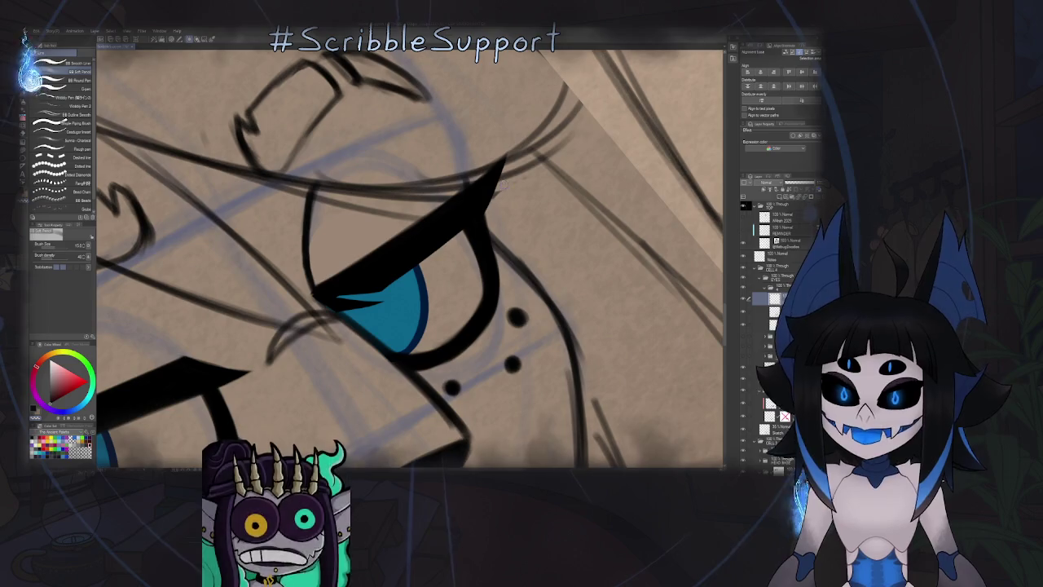
pyautogui.scroll(-3, 504, 185)
pyautogui.scroll(3, 475, 203)
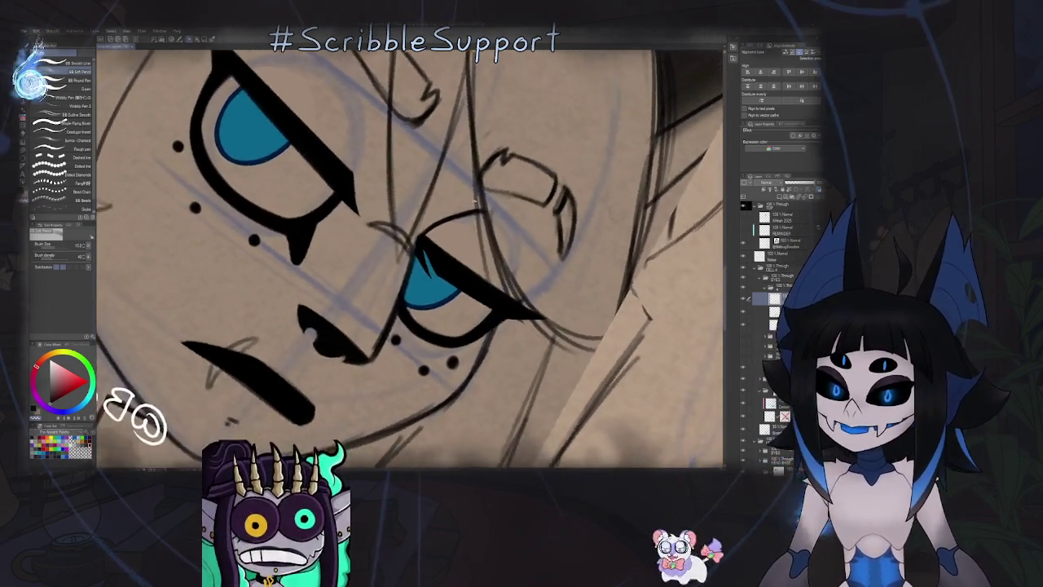
pyautogui.scroll(-2, 475, 203)
pyautogui.scroll(4, 580, 236)
pyautogui.scroll(2, 581, 238)
pyautogui.moveTo(581, 237); pyautogui.dragTo(461, 180)
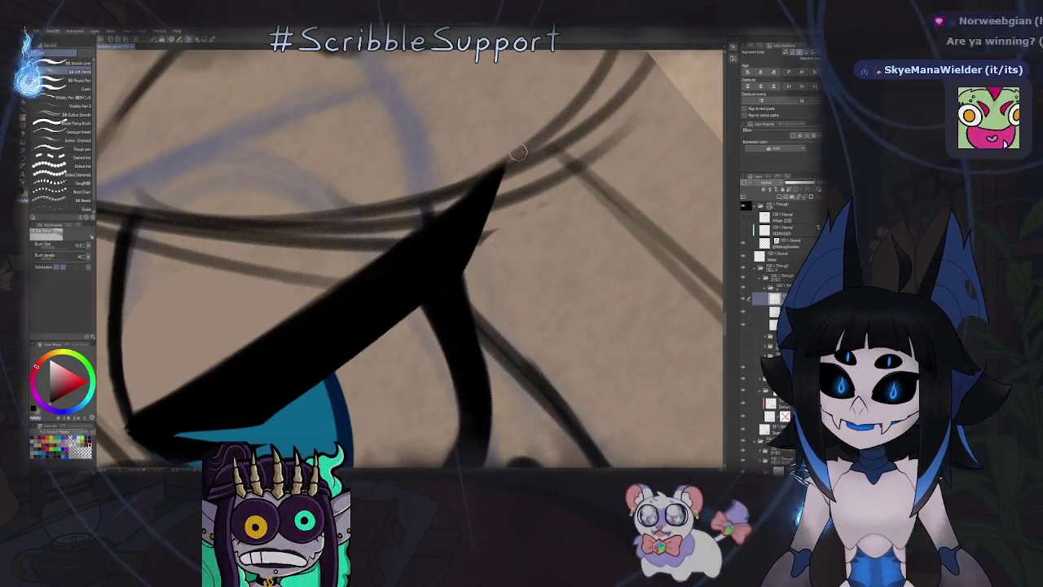
pyautogui.scroll(-3, 518, 151)
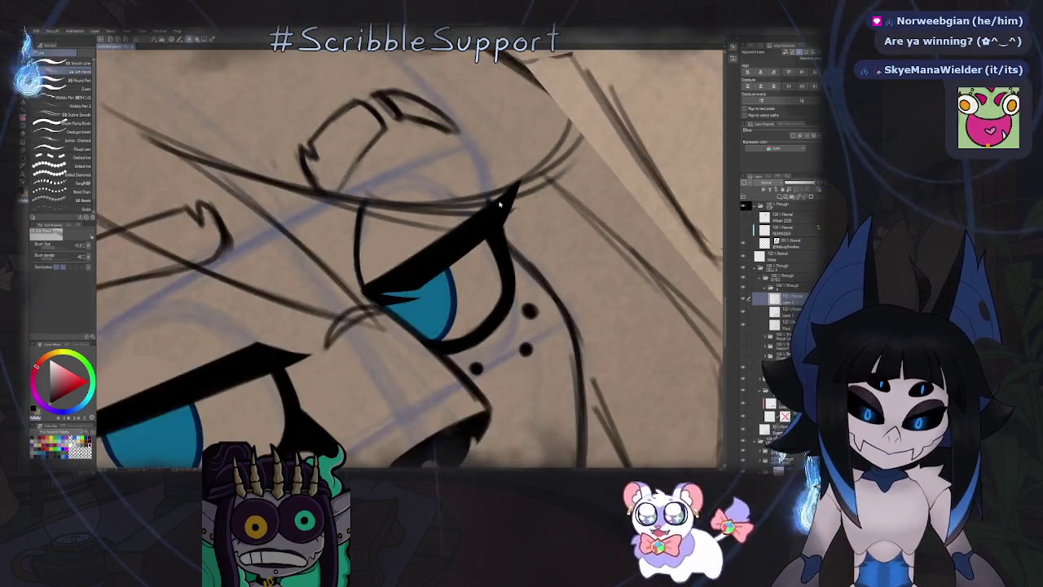
pyautogui.hotkey('ctrl', '0')
pyautogui.scroll(1, 463, 237)
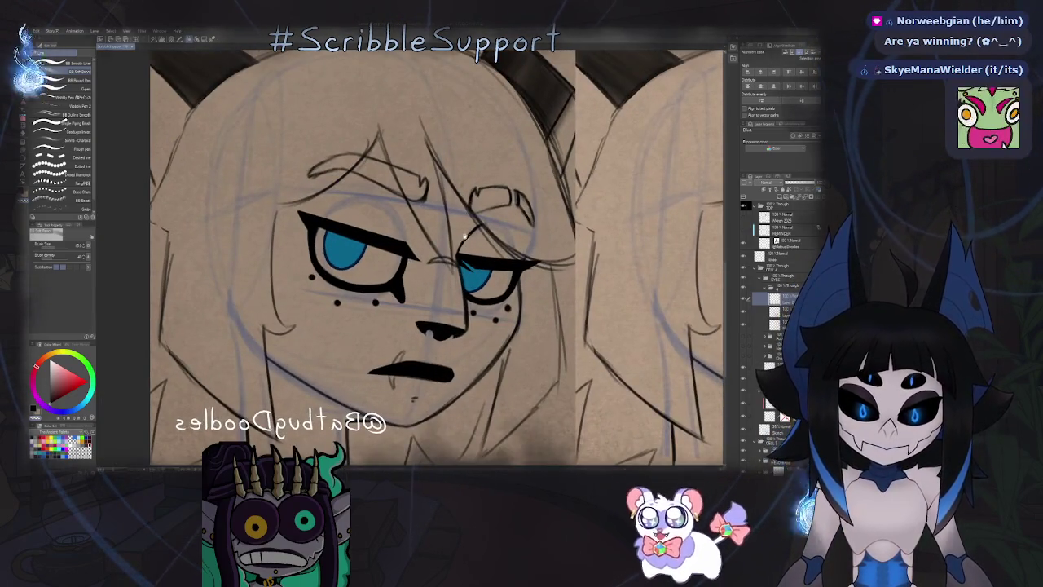
pyautogui.scroll(1, 462, 236)
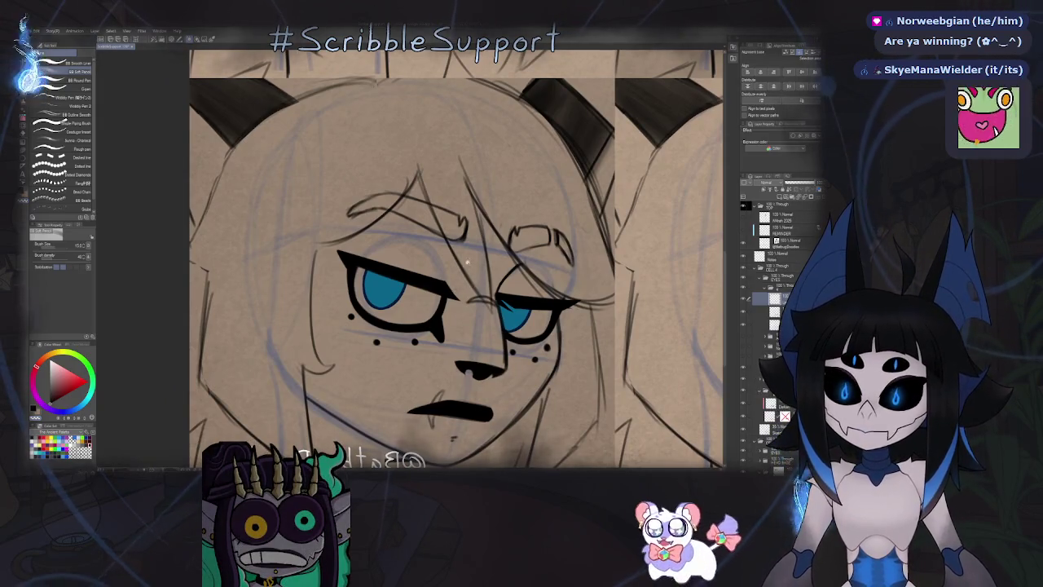
pyautogui.scroll(-3, 467, 263)
pyautogui.scroll(-2, 429, 292)
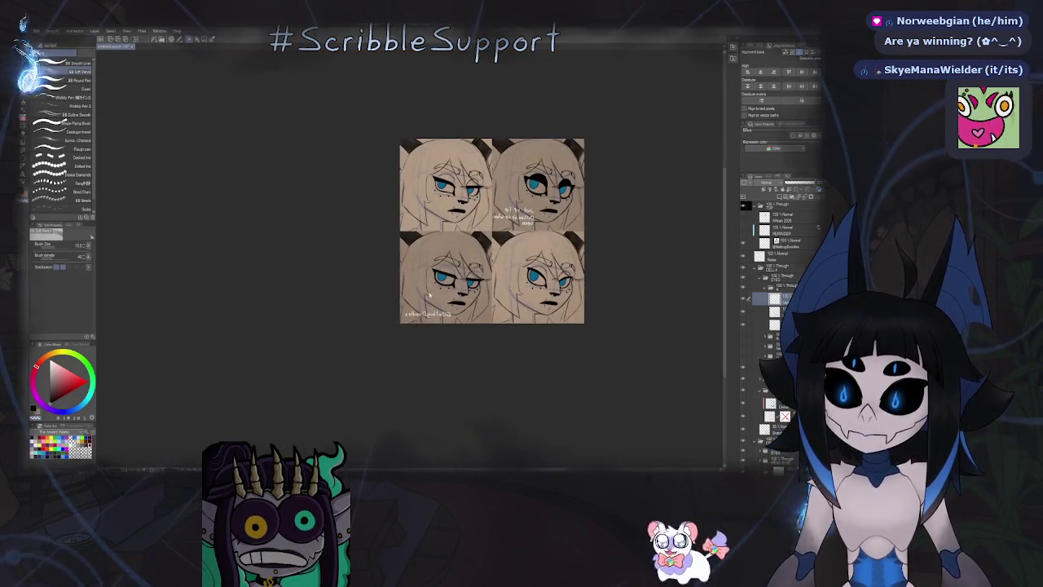
# Unmirror and recentre the sheet, expand a layer folder, and switch to the Operation tool.
pyautogui.press('h')
pyautogui.moveTo(326, 266); pyautogui.dragTo(404, 275)
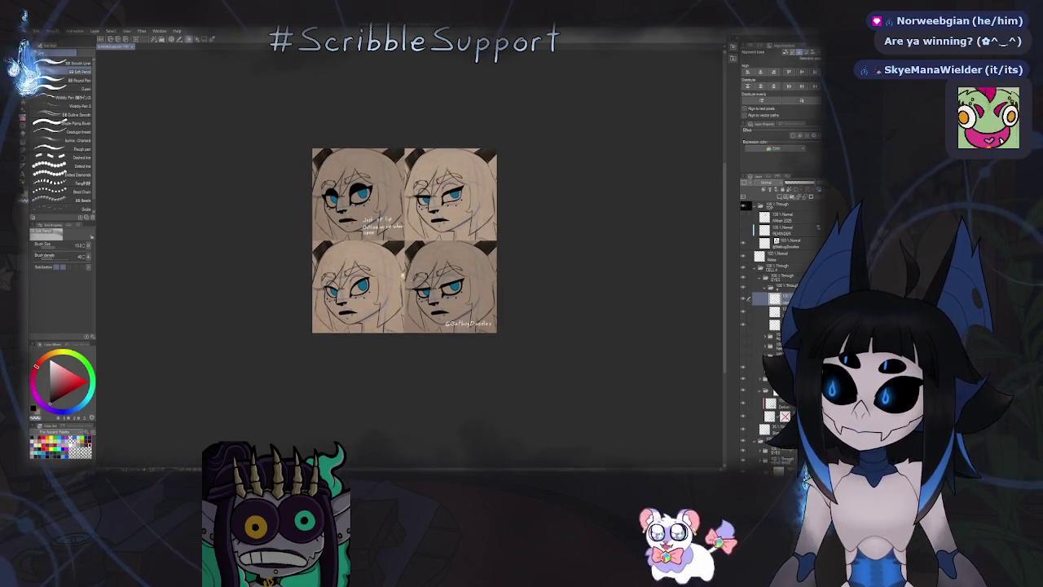
pyautogui.scroll(1, 404, 274)
pyautogui.scroll(1, 422, 274)
pyautogui.scroll(1, 422, 274)
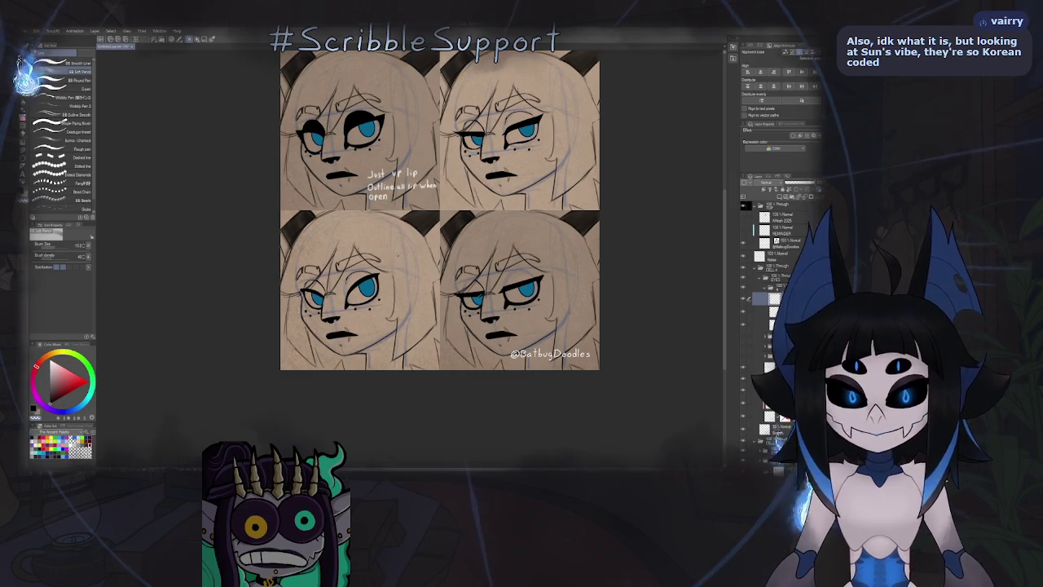
pyautogui.click(767, 286)
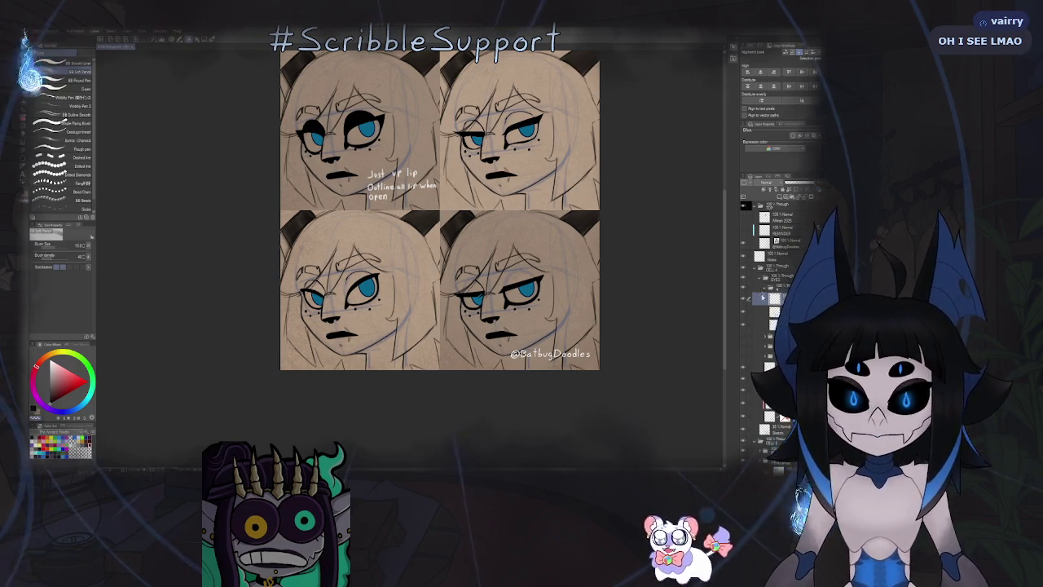
pyautogui.press('o')
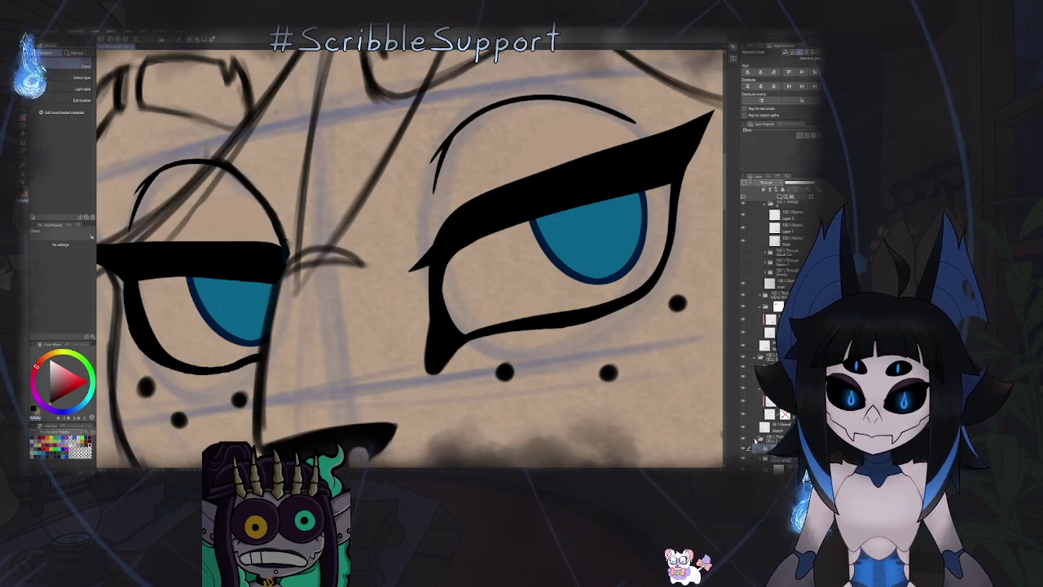
pyautogui.scroll(-2, 774, 326)
pyautogui.scroll(-3, 774, 326)
pyautogui.scroll(2, 761, 402)
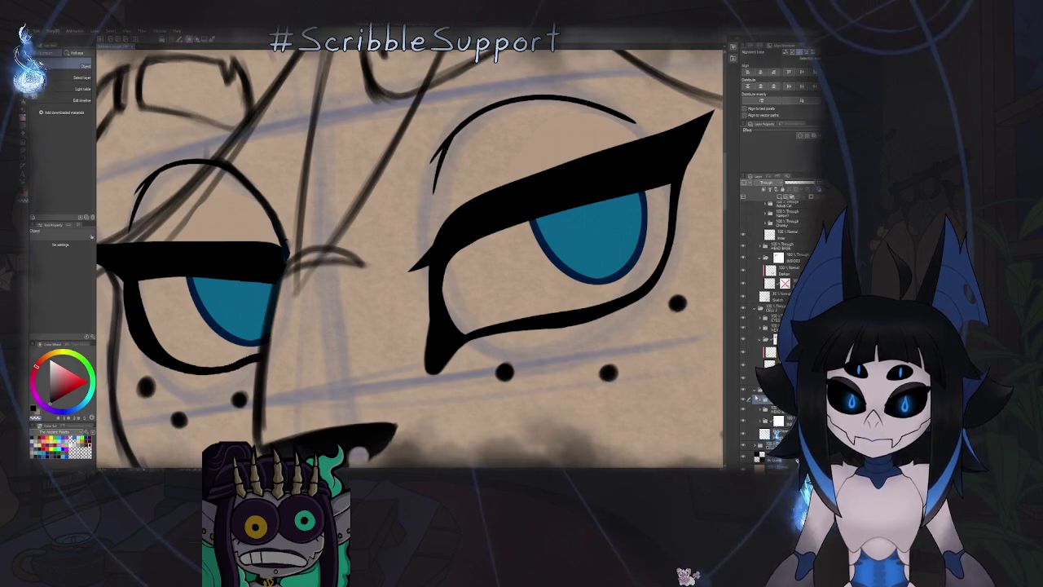
pyautogui.scroll(3, 761, 402)
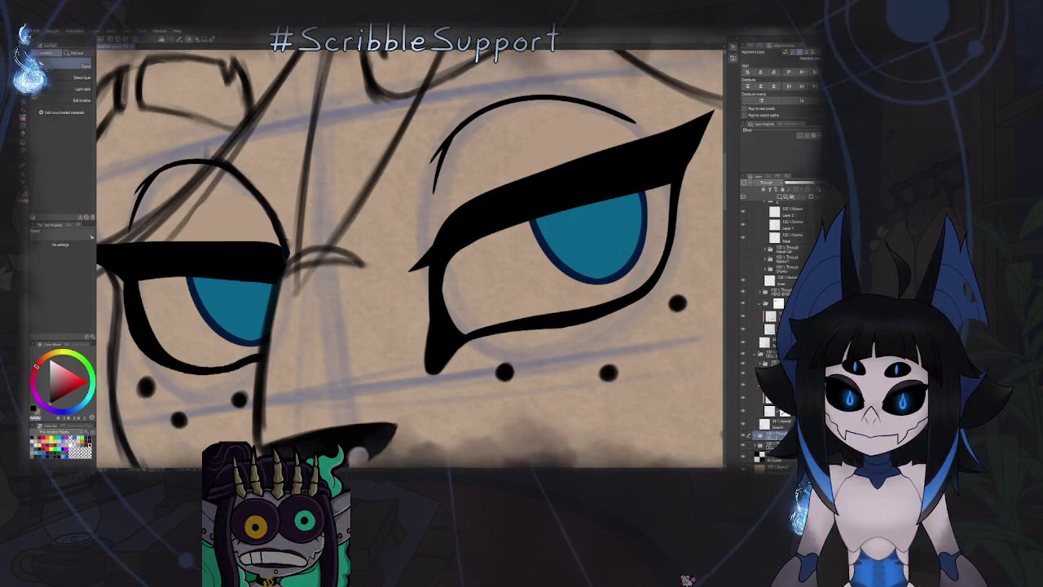
pyautogui.scroll(2, 757, 381)
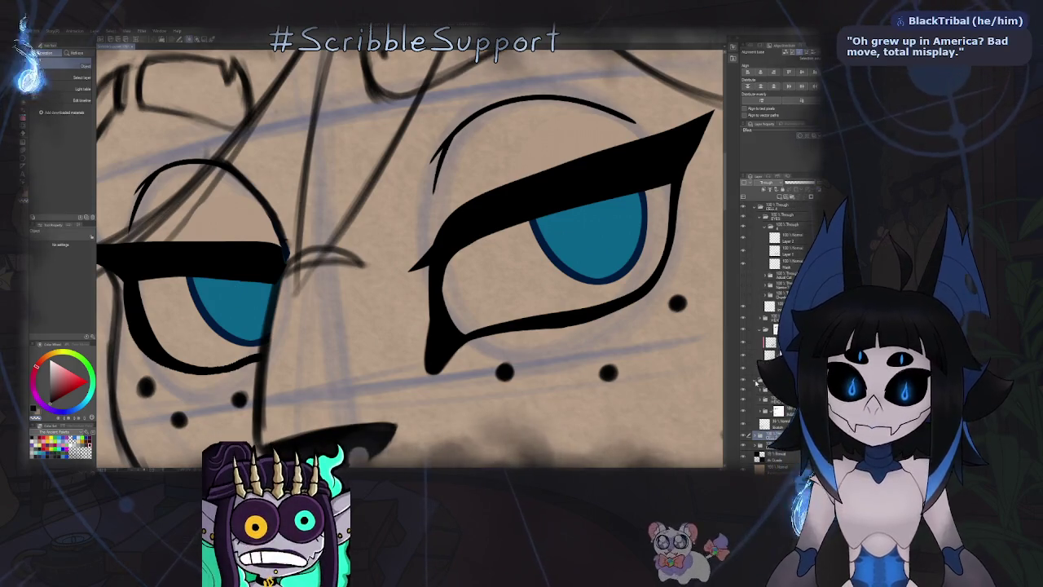
pyautogui.scroll(3, 757, 381)
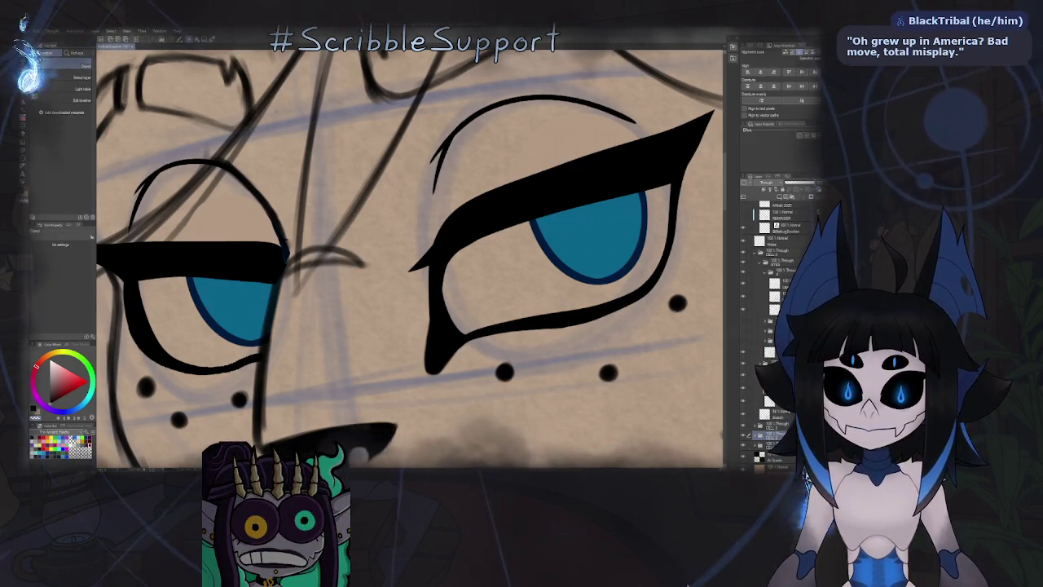
pyautogui.scroll(1, 765, 296)
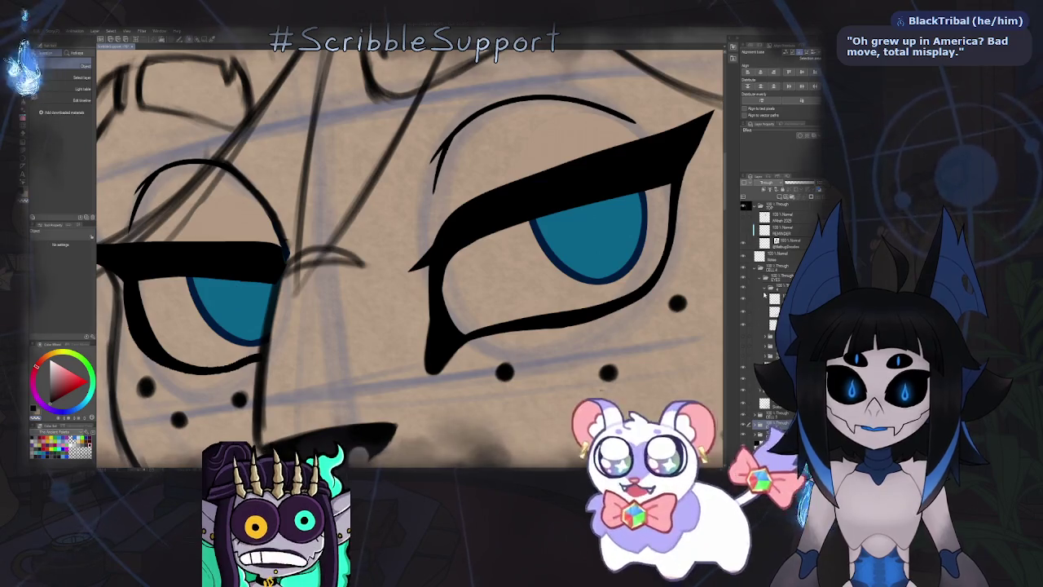
pyautogui.scroll(-5, 618, 280)
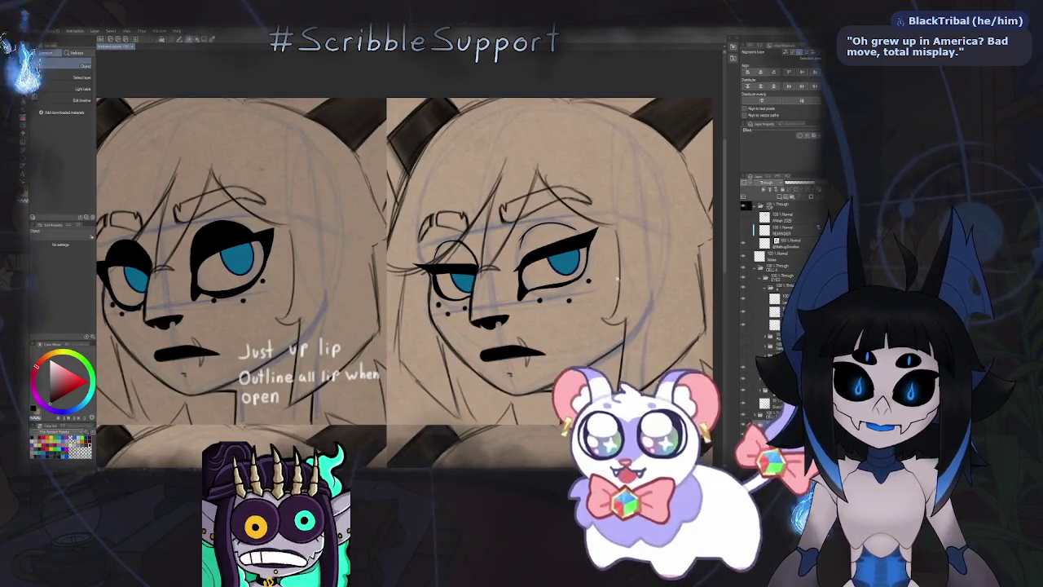
pyautogui.scroll(-5, 618, 279)
pyautogui.scroll(4, 603, 269)
pyautogui.scroll(1, 585, 255)
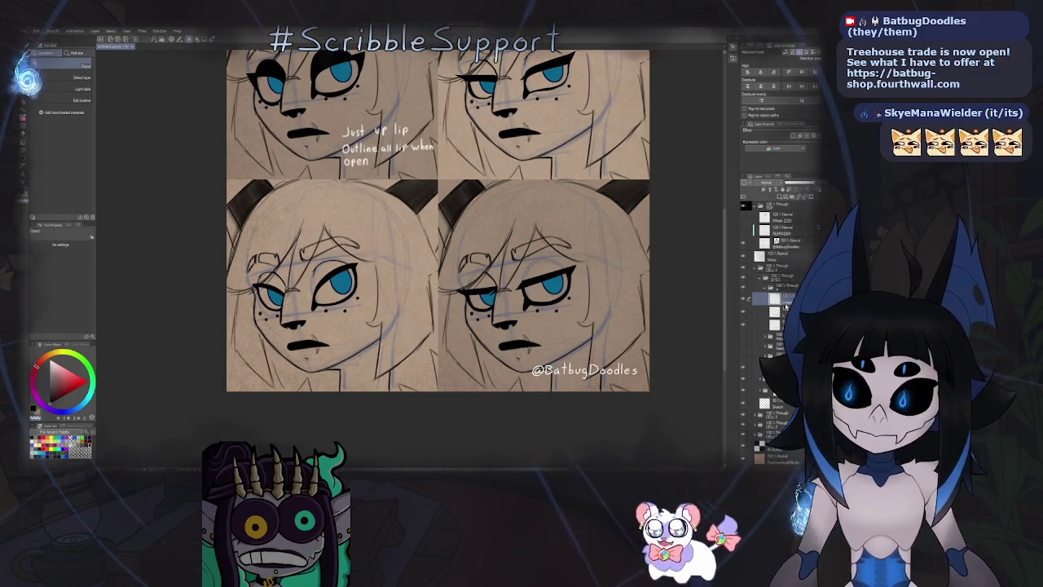
pyautogui.press('k')
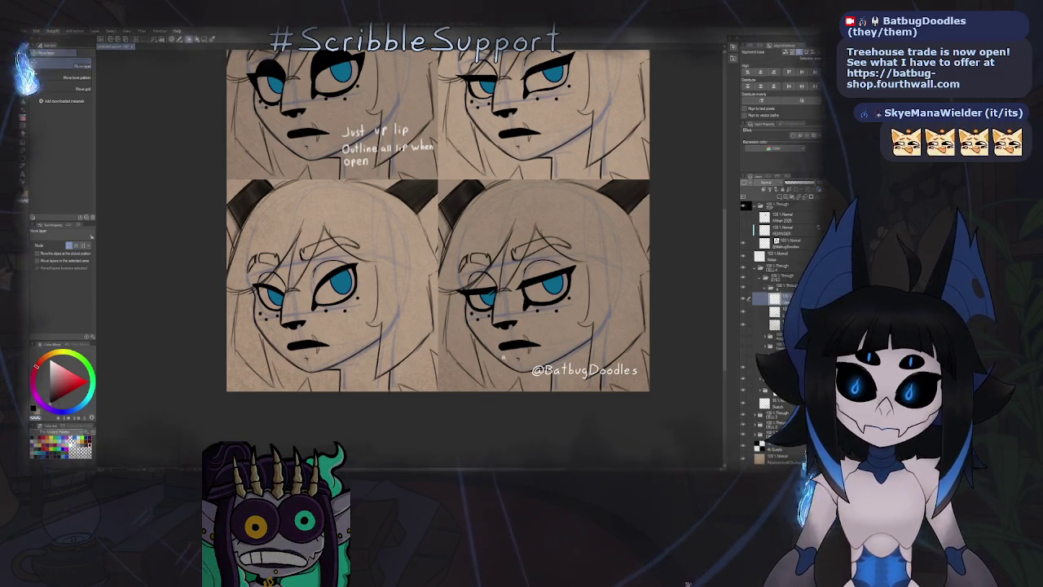
pyautogui.scroll(2, 522, 326)
pyautogui.scroll(3, 538, 301)
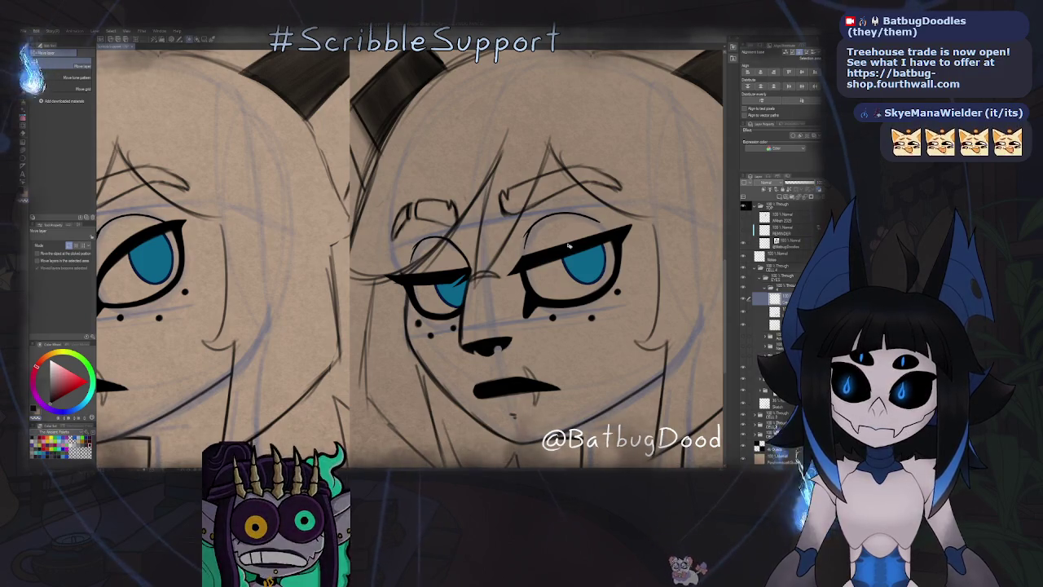
pyautogui.scroll(-2, 568, 244)
pyautogui.scroll(-5, 529, 277)
pyautogui.scroll(-2, 505, 306)
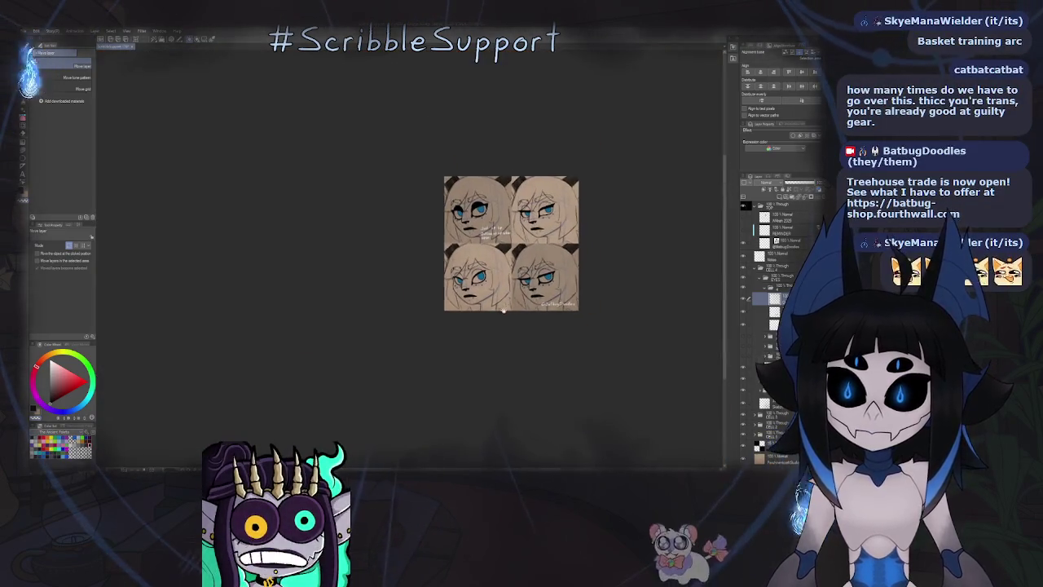
pyautogui.scroll(1, 506, 310)
pyautogui.scroll(1, 511, 391)
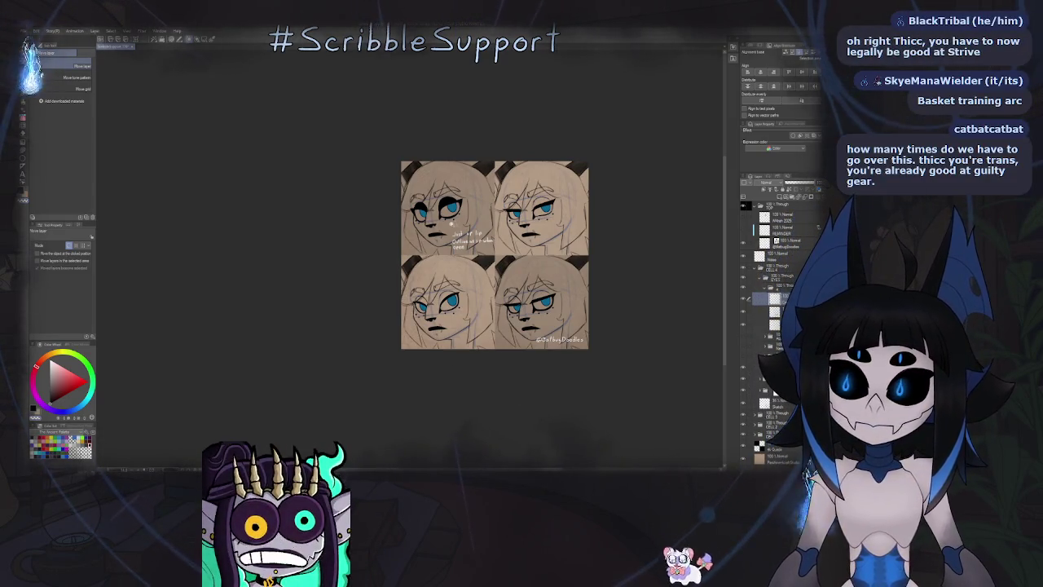
pyautogui.scroll(2, 450, 222)
pyautogui.scroll(1, 458, 213)
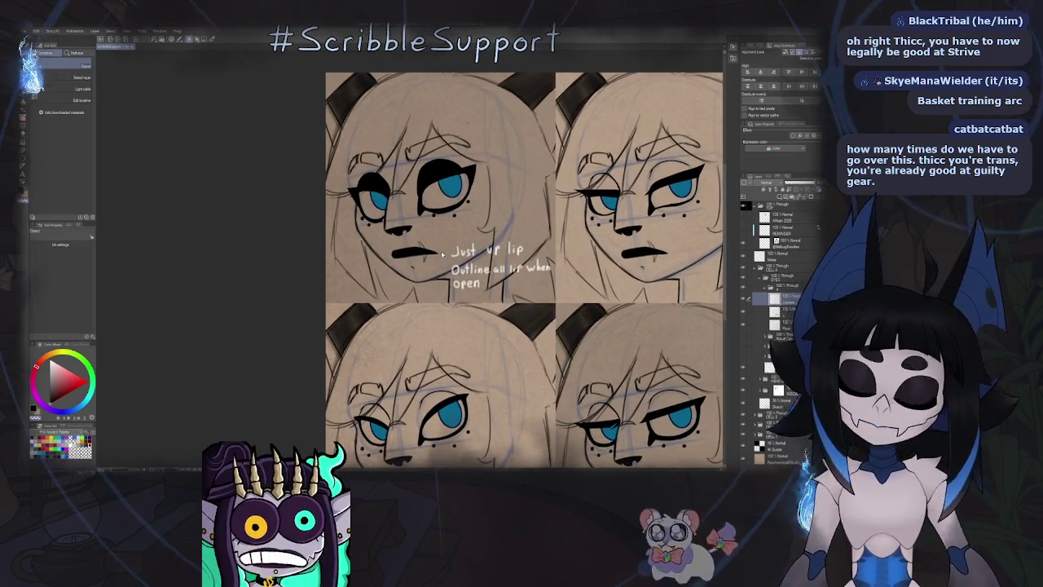
pyautogui.scroll(1, 456, 215)
pyautogui.scroll(1, 455, 216)
pyautogui.scroll(-2, 774, 309)
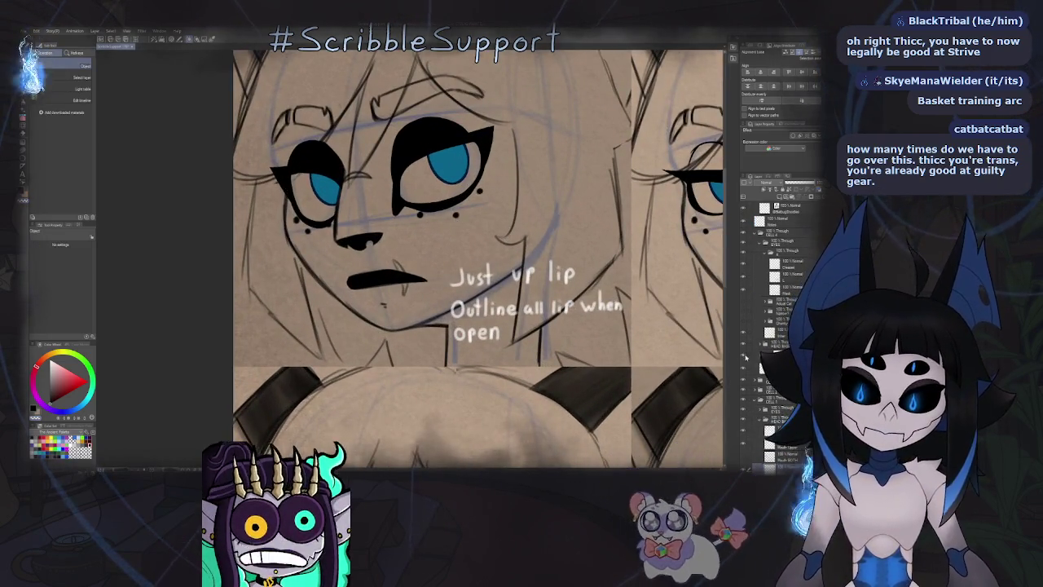
# Lasso-select the cheek dots under the top-left face's eyes.
pyautogui.press('m')
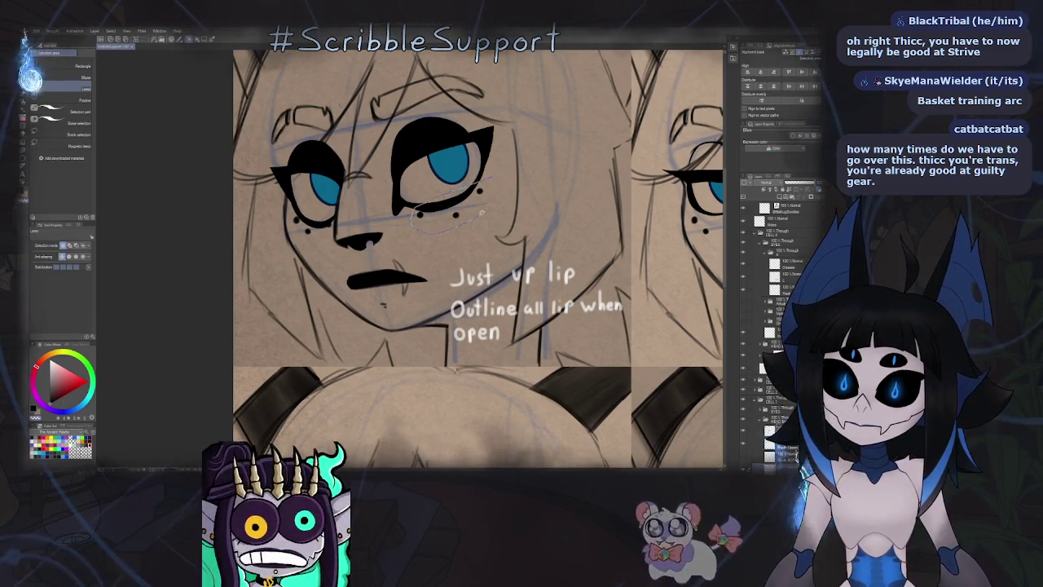
pyautogui.scroll(3, 392, 221)
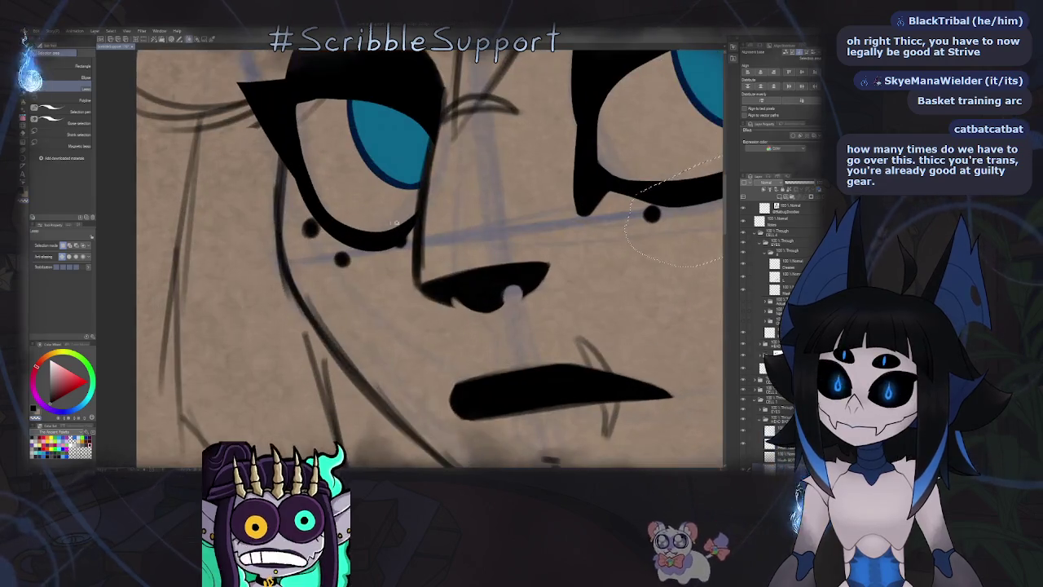
pyautogui.moveTo(412, 232); pyautogui.dragTo(305, 261)
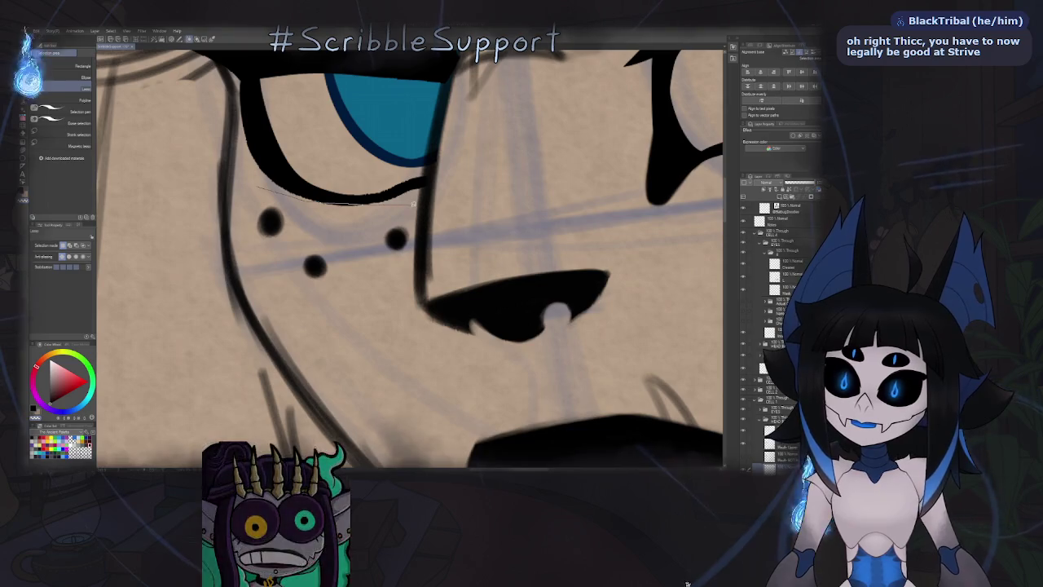
pyautogui.moveTo(414, 216); pyautogui.dragTo(246, 210)
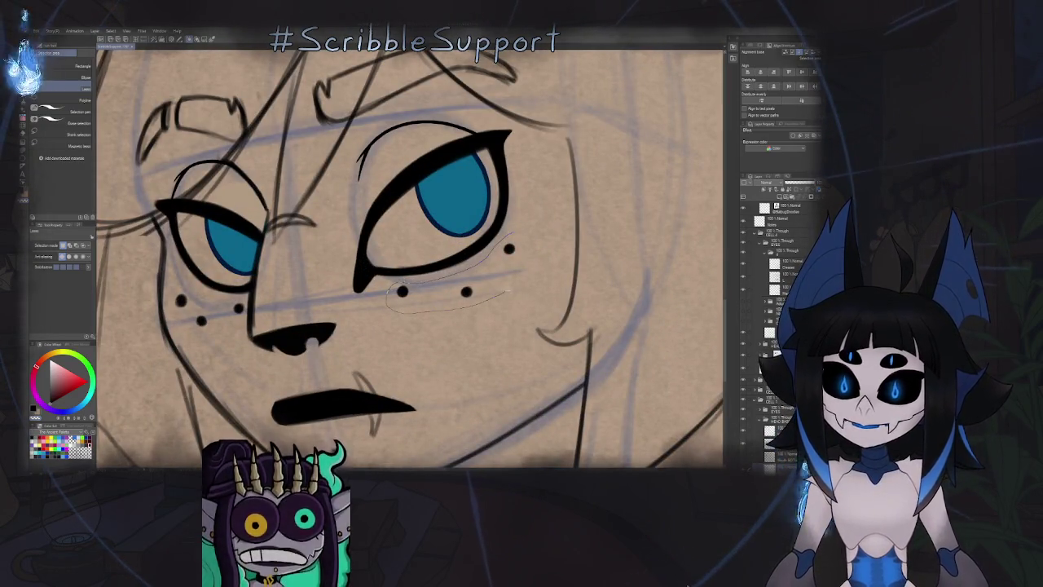
pyautogui.scroll(3, 304, 319)
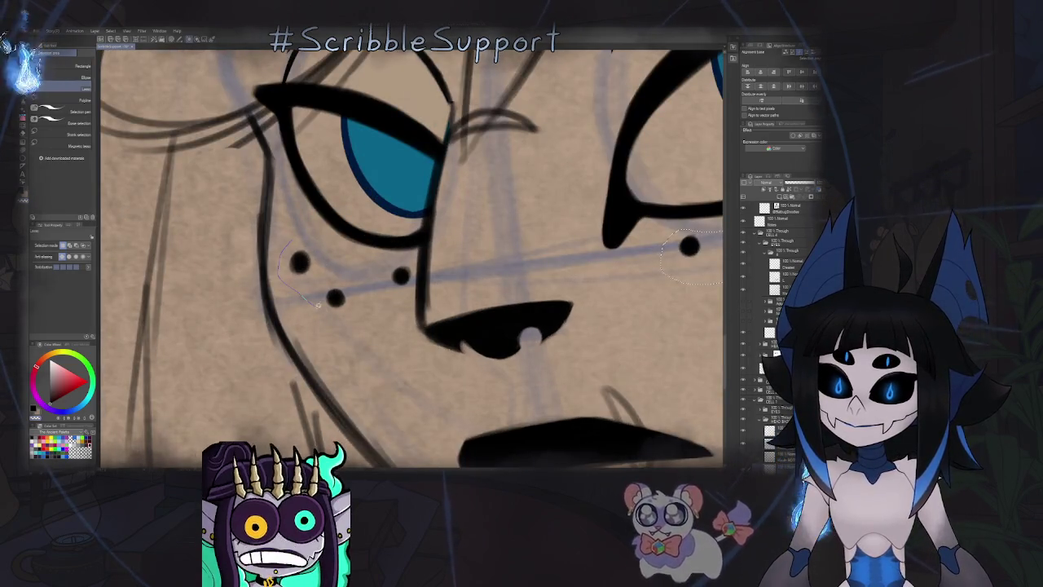
pyautogui.moveTo(287, 242); pyautogui.dragTo(371, 308)
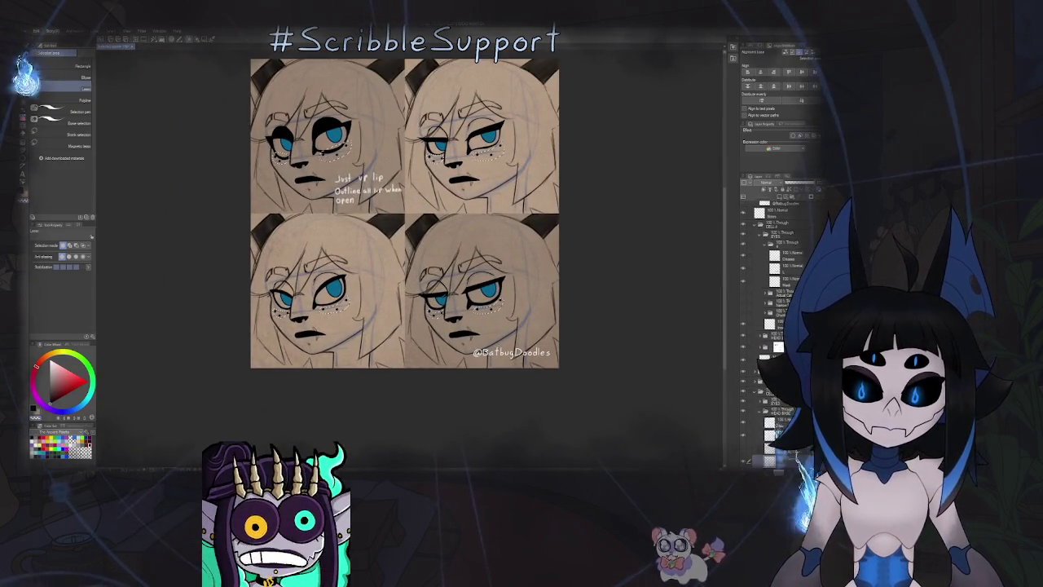
pyautogui.scroll(-3, 766, 326)
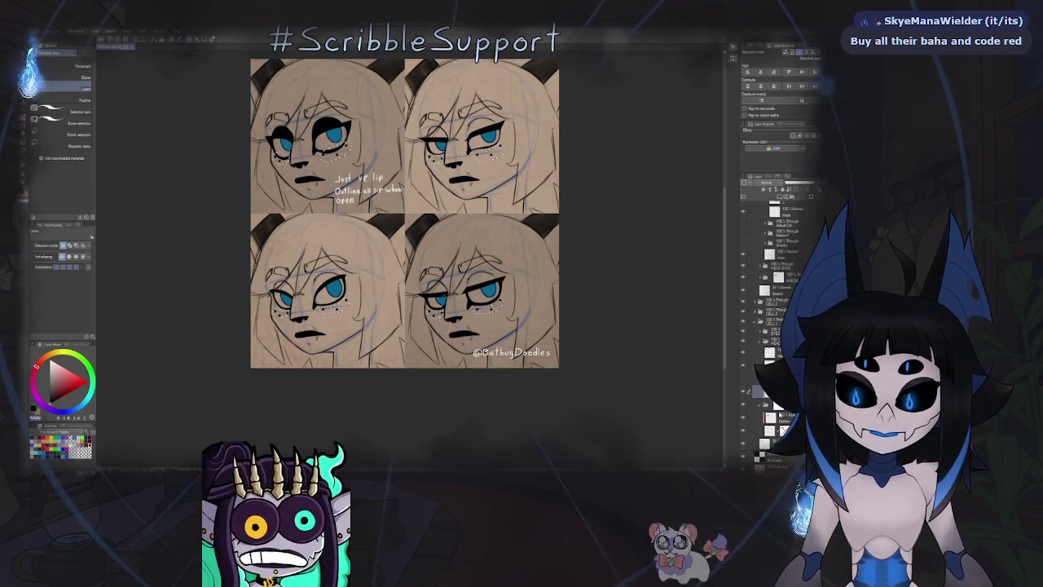
# Collapse the EYES sub-folder, expand the HEAD BASE folder, and switch to the move tool.
pyautogui.click(755, 312)
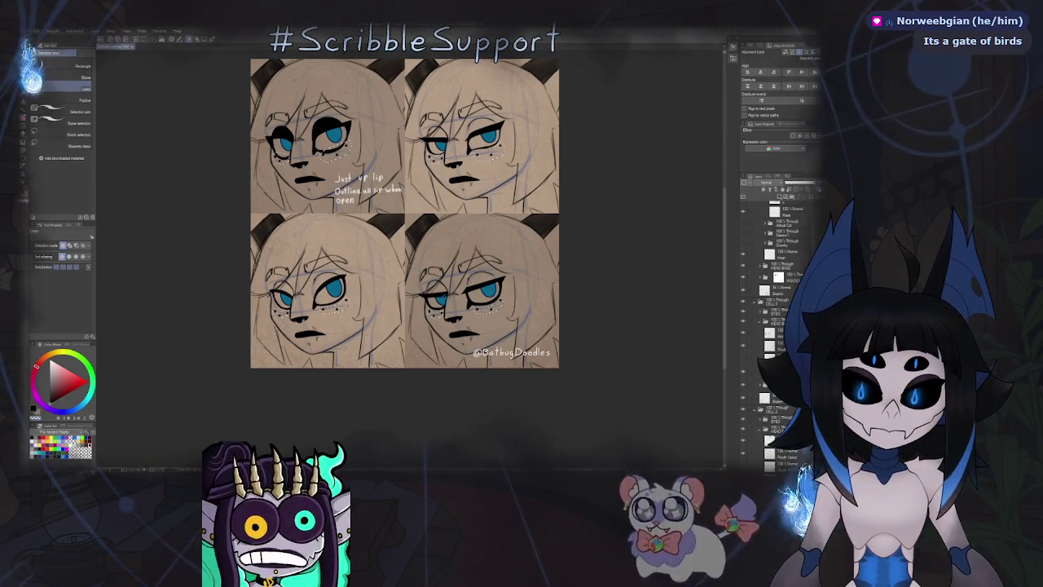
pyautogui.scroll(2, 778, 326)
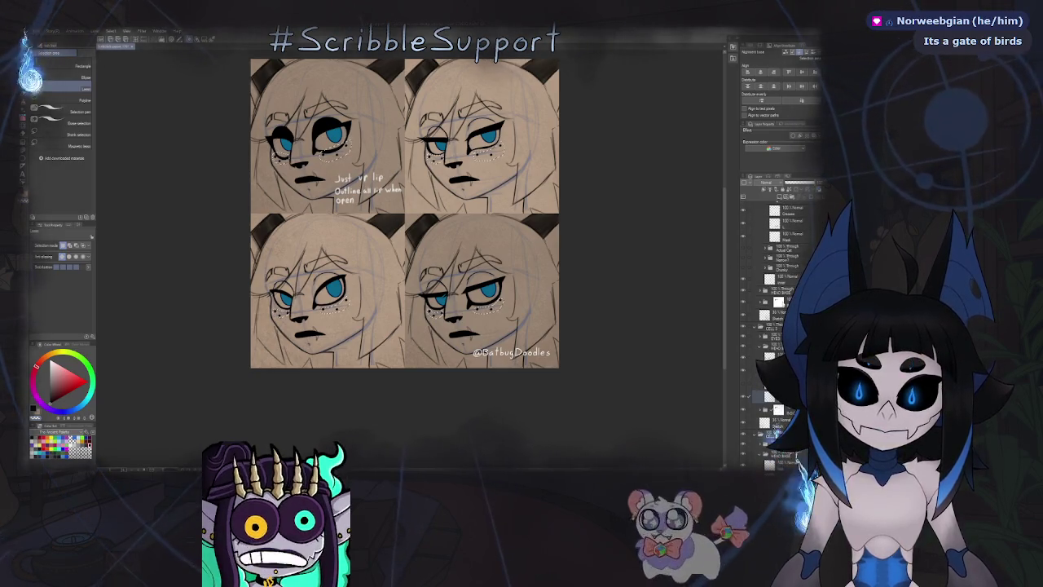
pyautogui.scroll(2, 764, 251)
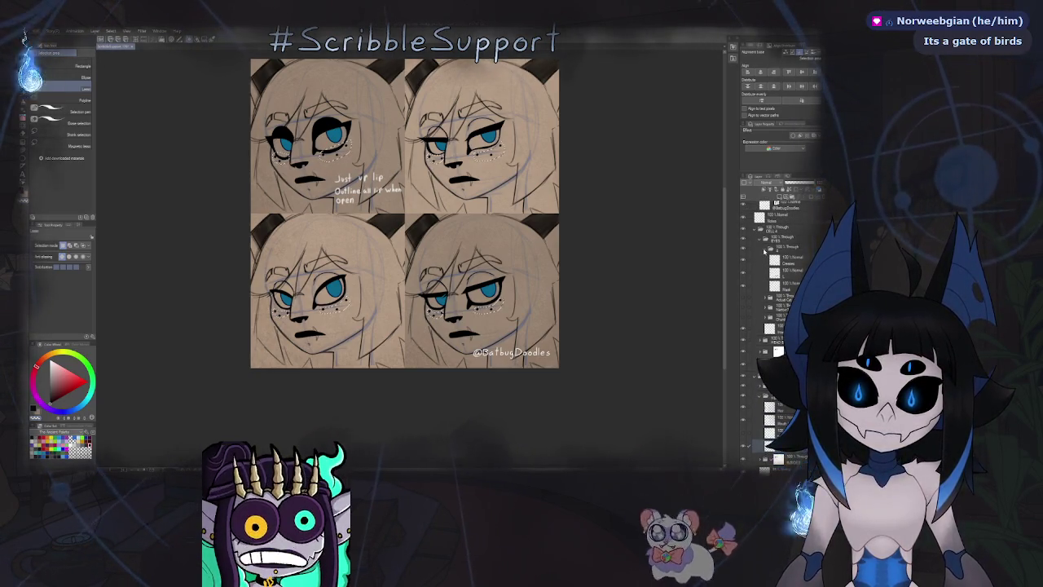
pyautogui.click(764, 249)
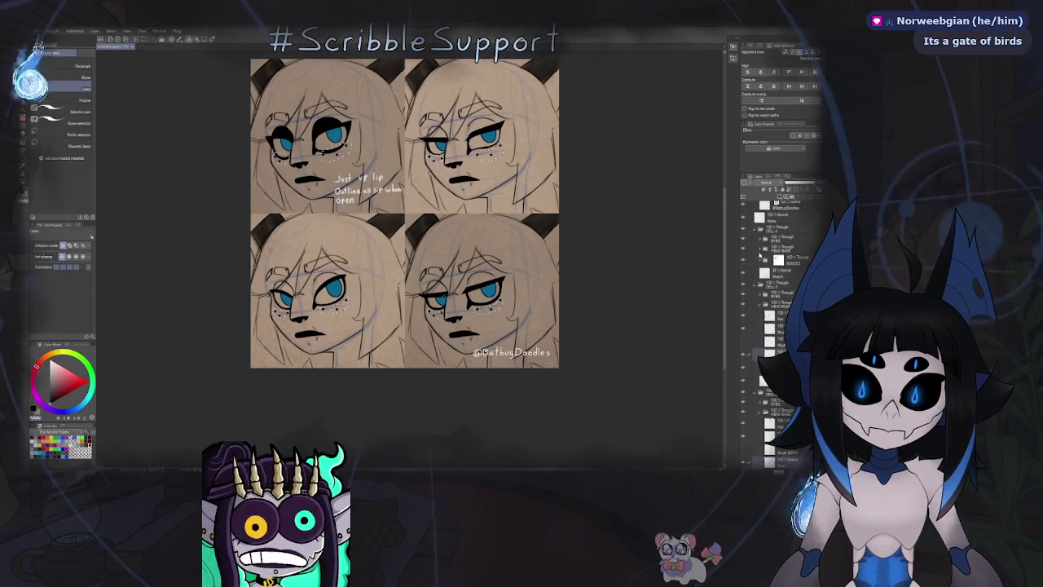
pyautogui.click(764, 250)
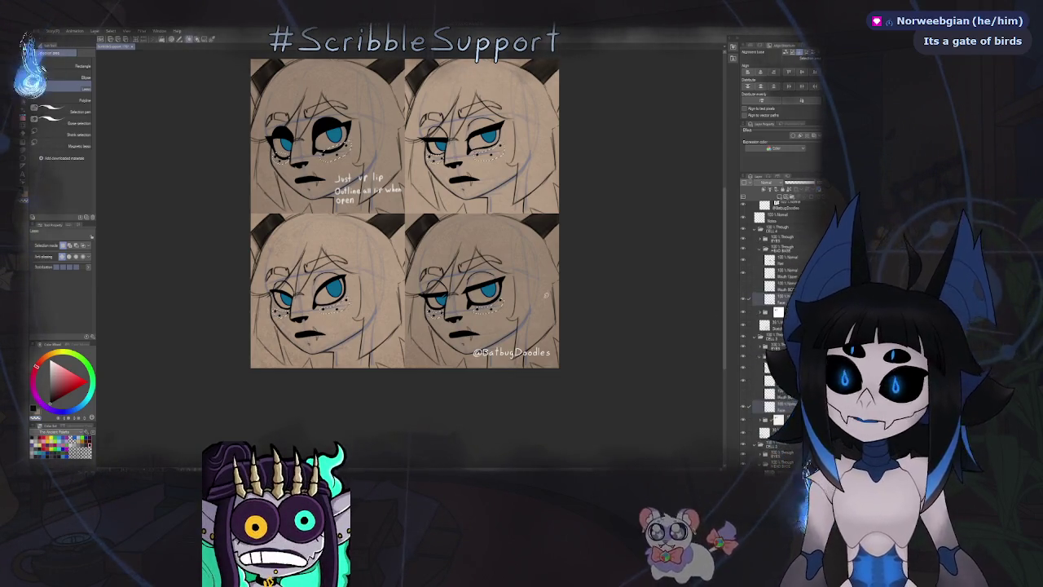
pyautogui.press('k')
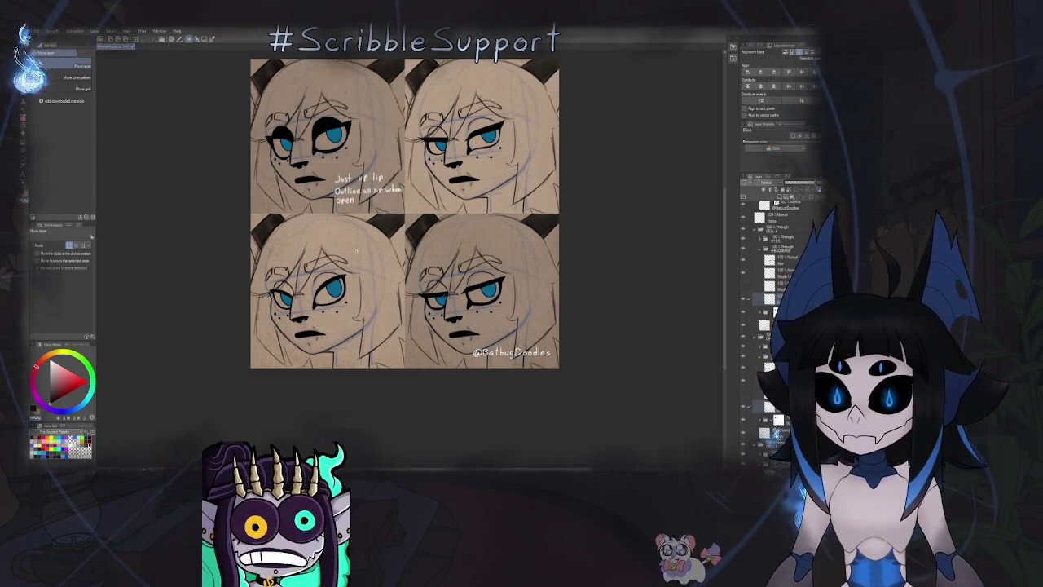
# Expand two expression-cell folders in the Layer panel and scroll through their child layers.
pyautogui.scroll(-2, 417, 325)
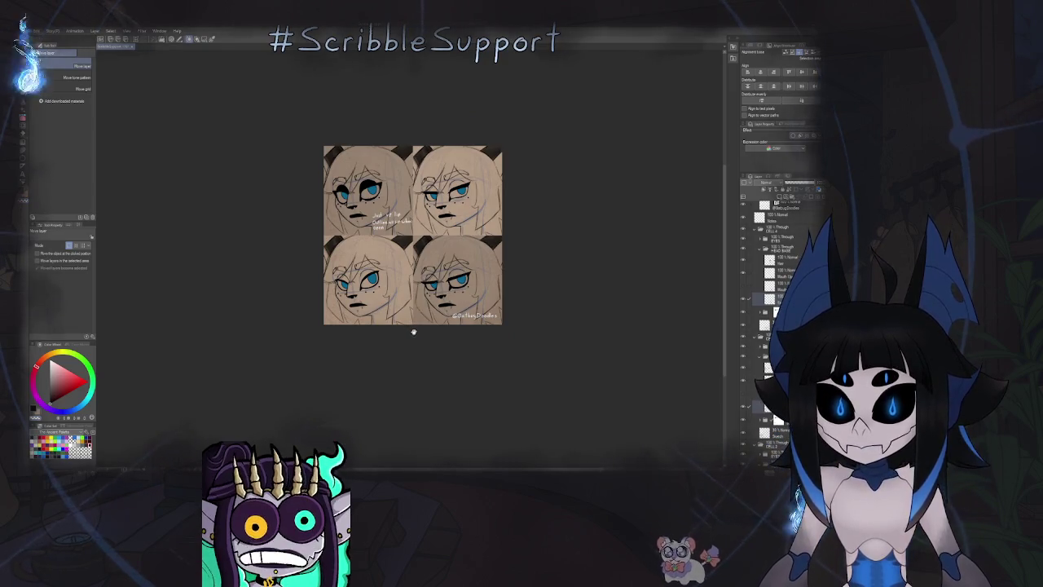
pyautogui.moveTo(410, 290); pyautogui.dragTo(412, 312)
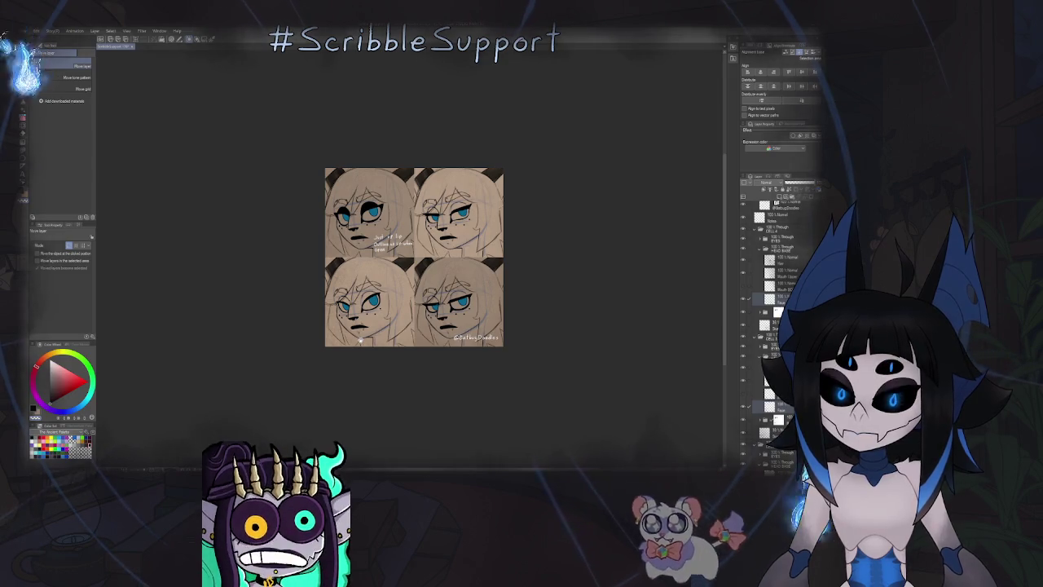
pyautogui.scroll(2, 381, 312)
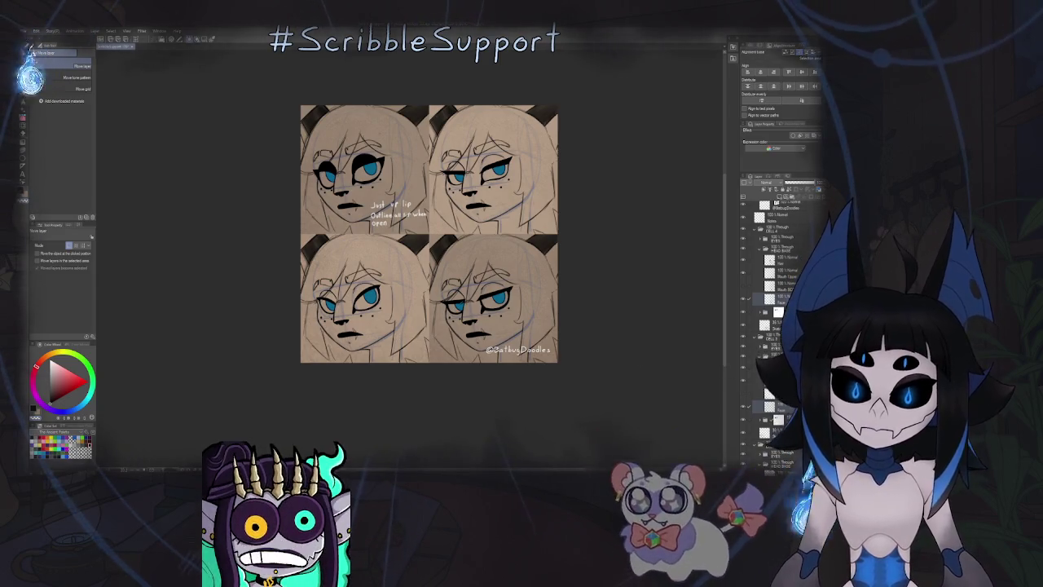
pyautogui.click(780, 357)
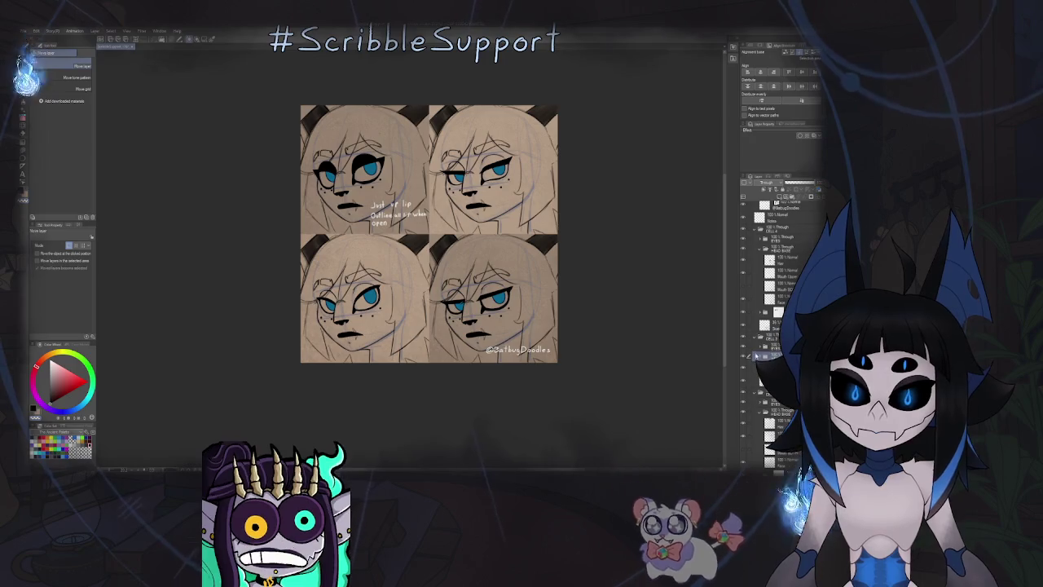
pyautogui.click(750, 352)
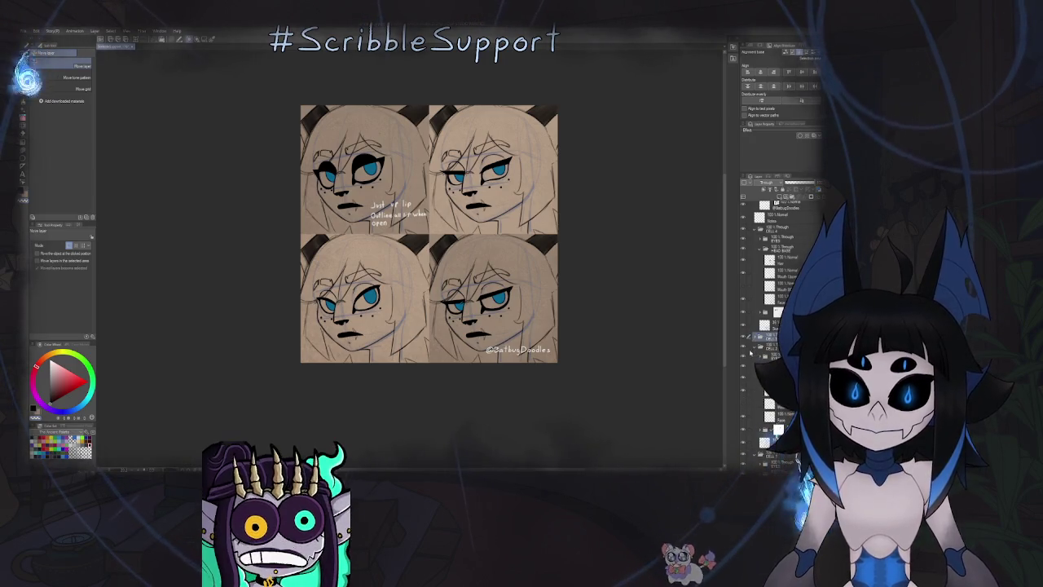
pyautogui.click(751, 352)
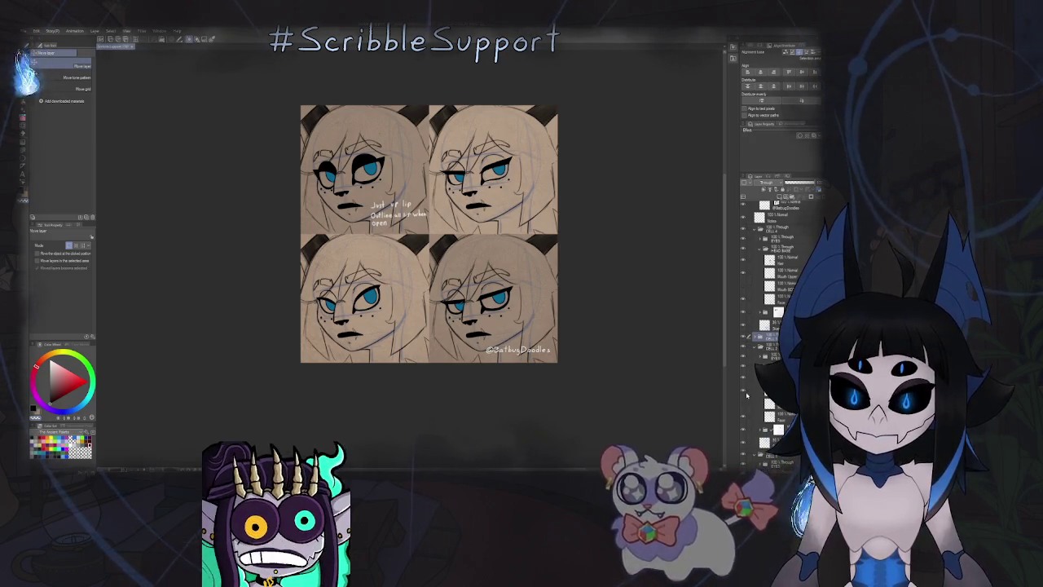
pyautogui.click(761, 395)
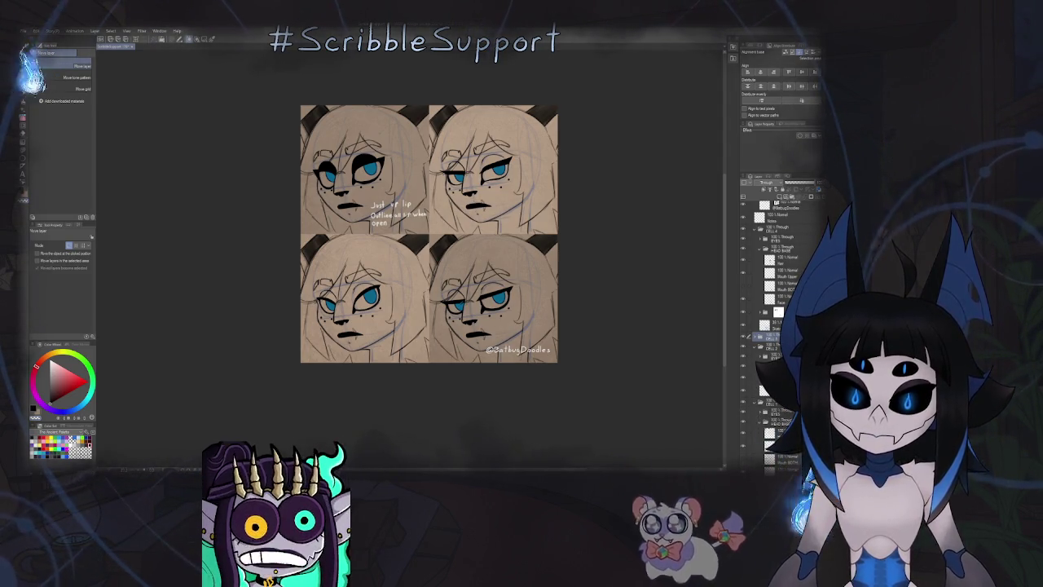
pyautogui.scroll(-3, 774, 326)
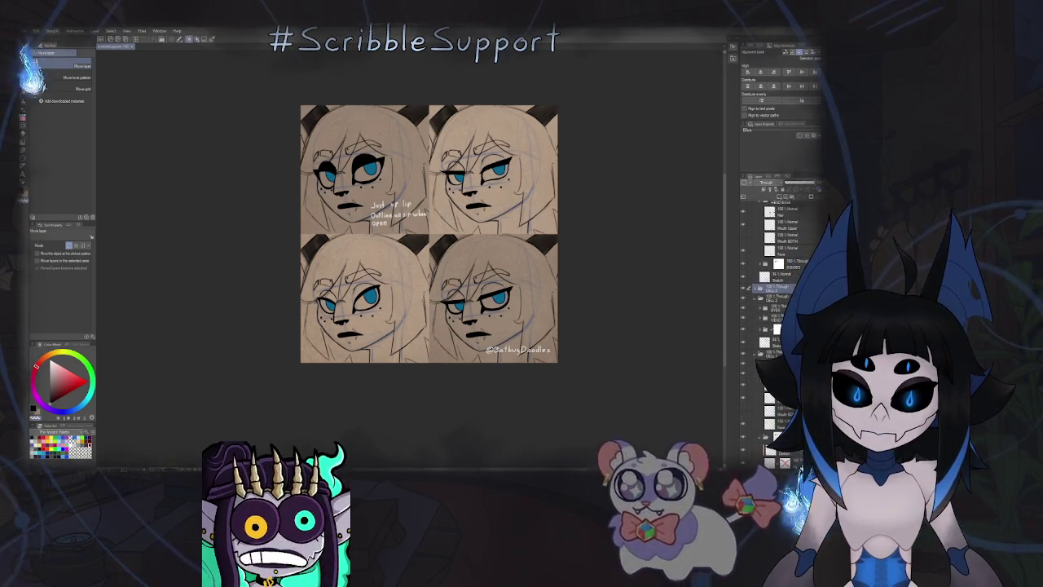
pyautogui.scroll(1, 758, 403)
pyautogui.scroll(1, 758, 403)
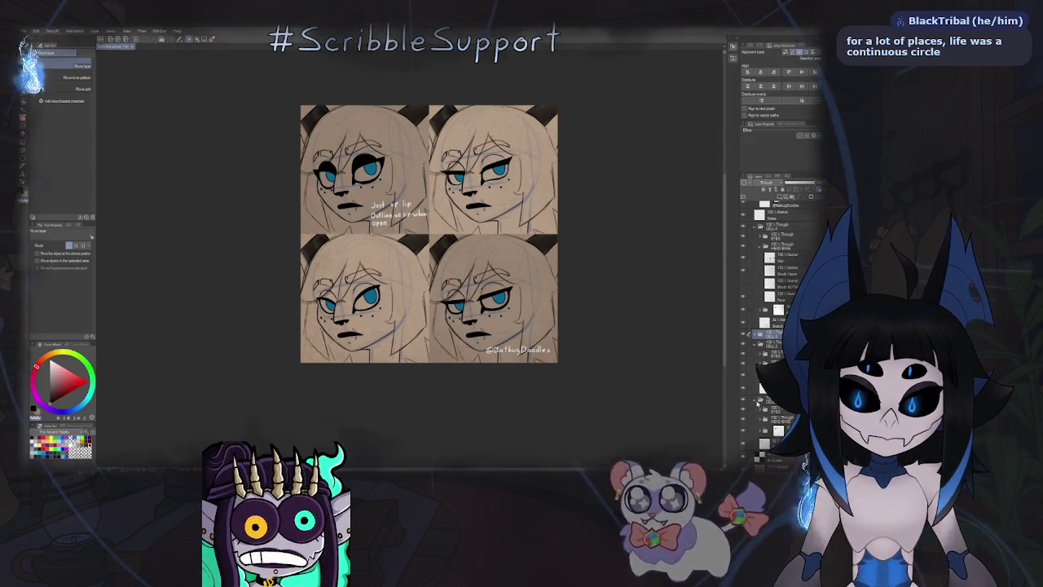
pyautogui.scroll(3, 760, 398)
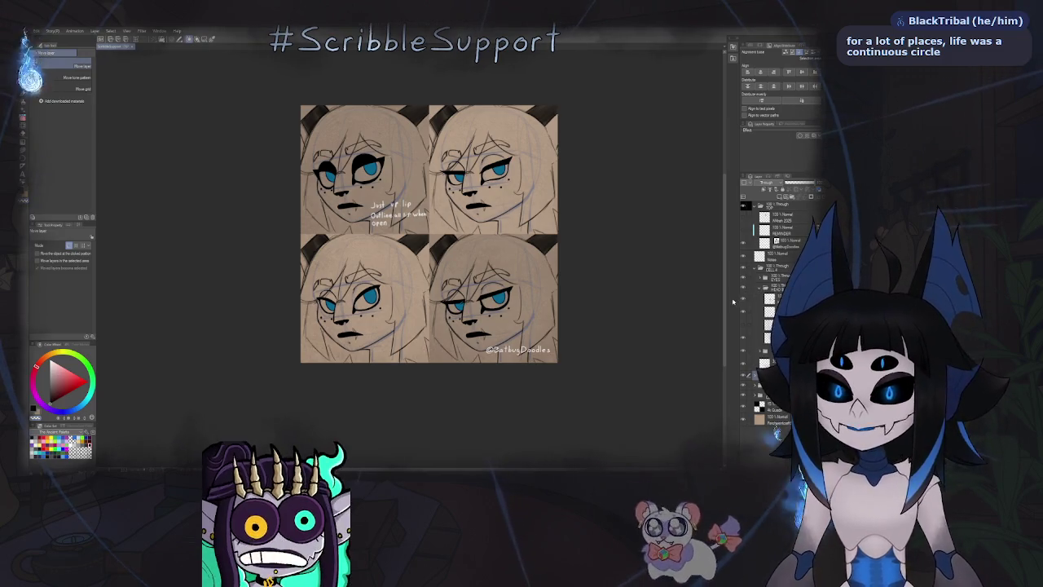
pyautogui.scroll(2, 479, 256)
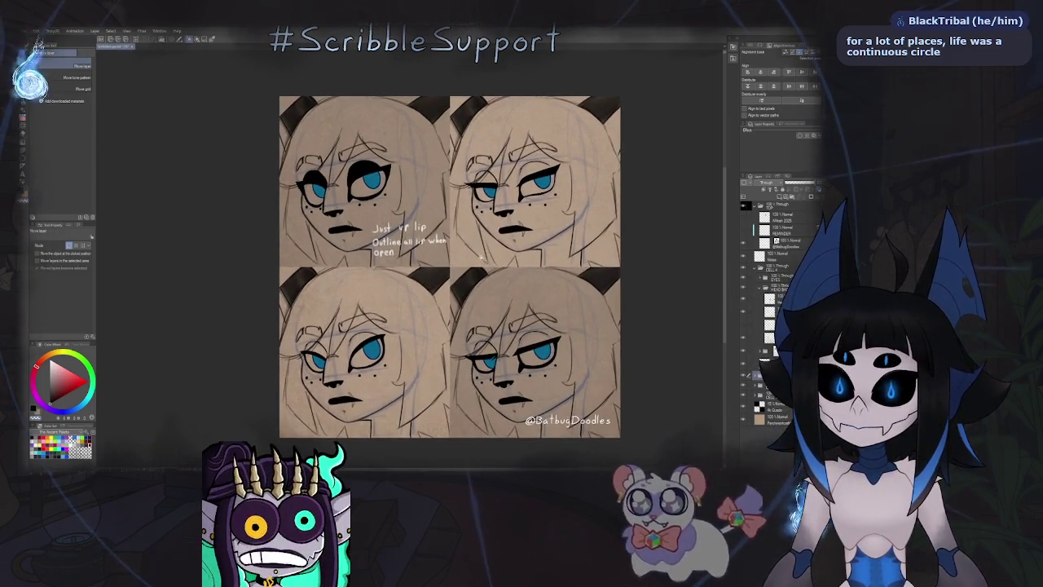
# On the Notes layer, handwrite 'Chunk' above the top-left face.
pyautogui.press('p')
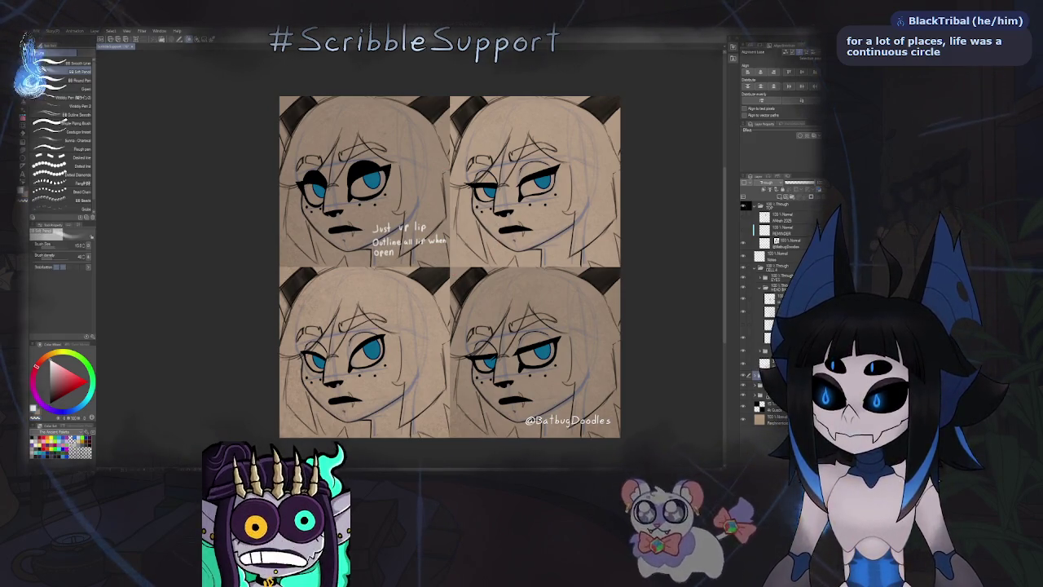
pyautogui.click(795, 258)
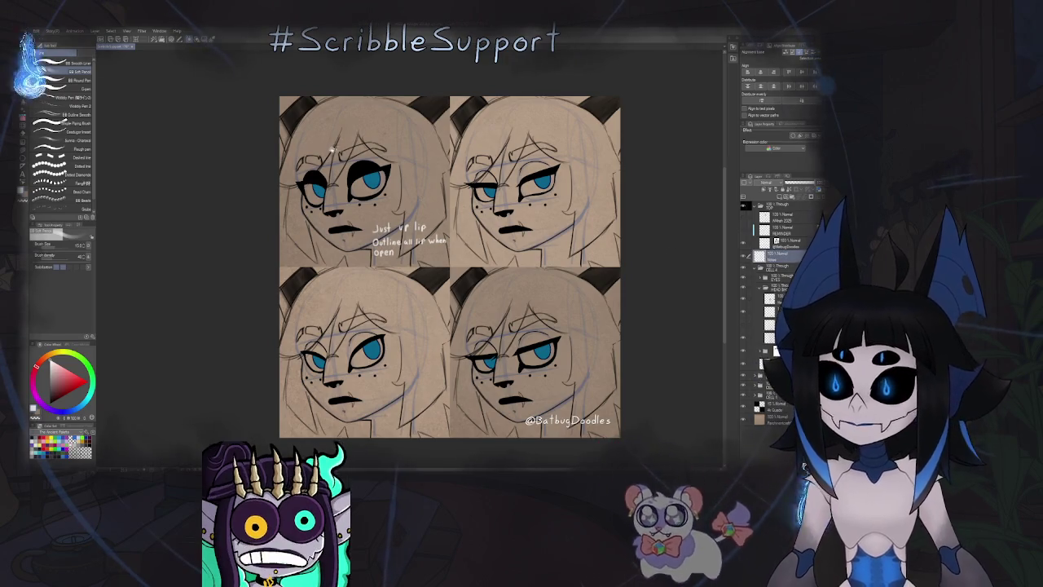
pyautogui.scroll(1, 331, 149)
pyautogui.scroll(3, 331, 149)
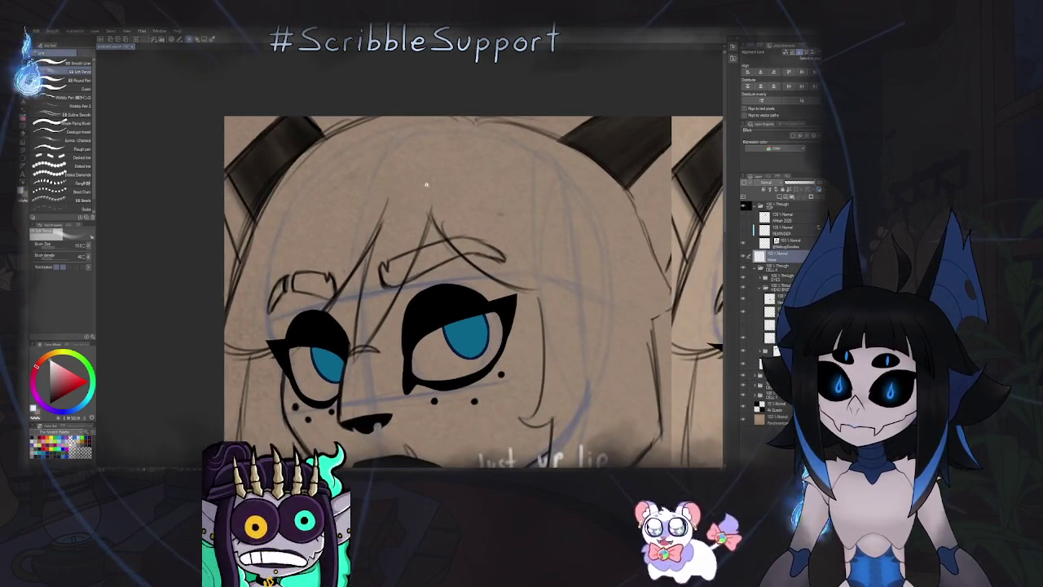
pyautogui.scroll(-4, 427, 183)
pyautogui.scroll(3, 407, 197)
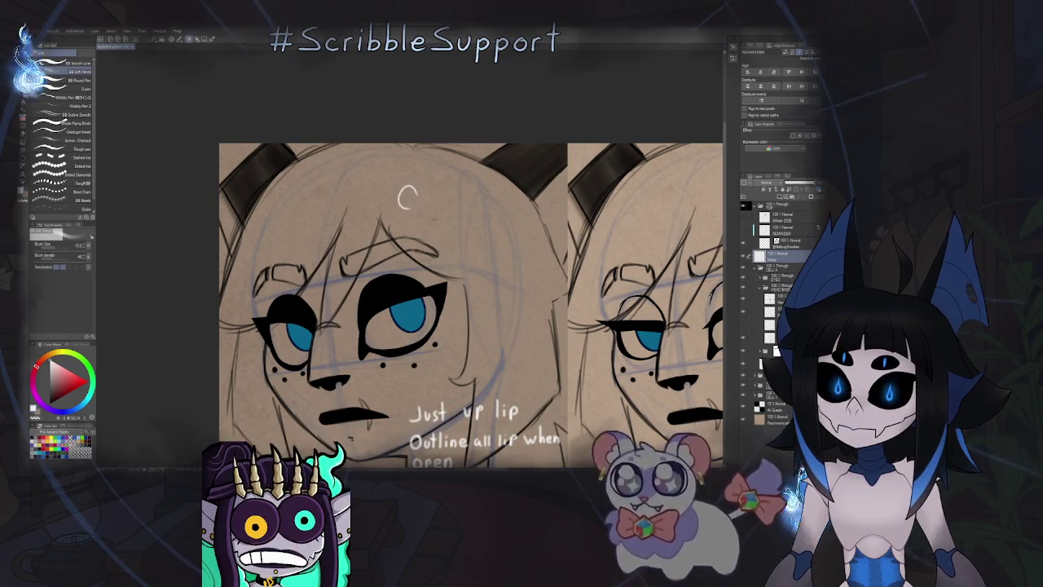
pyautogui.moveTo(412, 186)
pyautogui.mouseDown()
pyautogui.moveTo(424, 206)
pyautogui.moveTo(440, 206)
pyautogui.mouseUp()
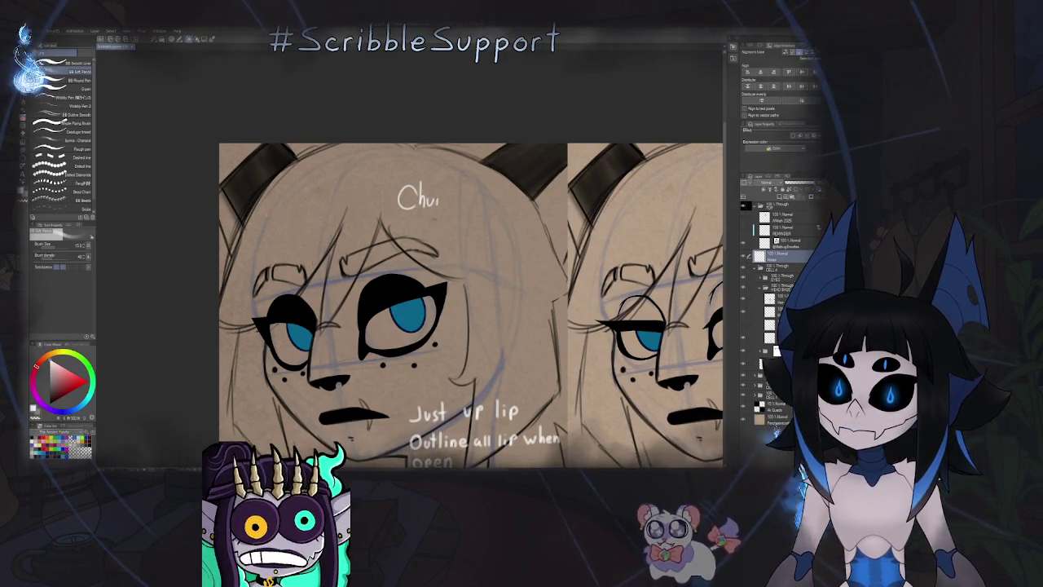
# Handwrite 'Slight' above the top-right face.
pyautogui.moveTo(510, 204); pyautogui.dragTo(241, 183)
pyautogui.scroll(-4, 482, 192)
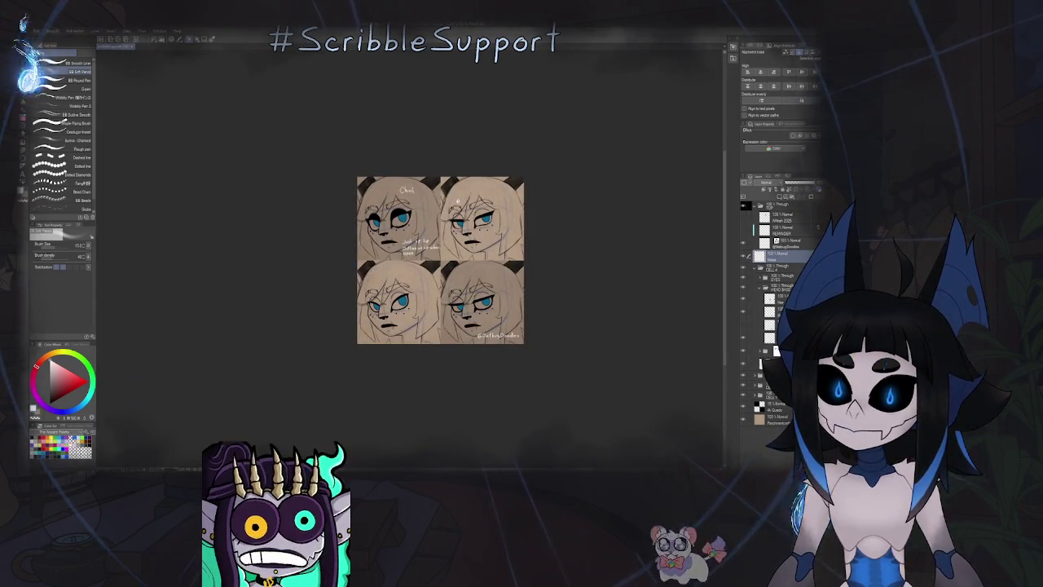
pyautogui.scroll(2, 457, 199)
pyautogui.scroll(2, 469, 188)
pyautogui.scroll(1, 483, 175)
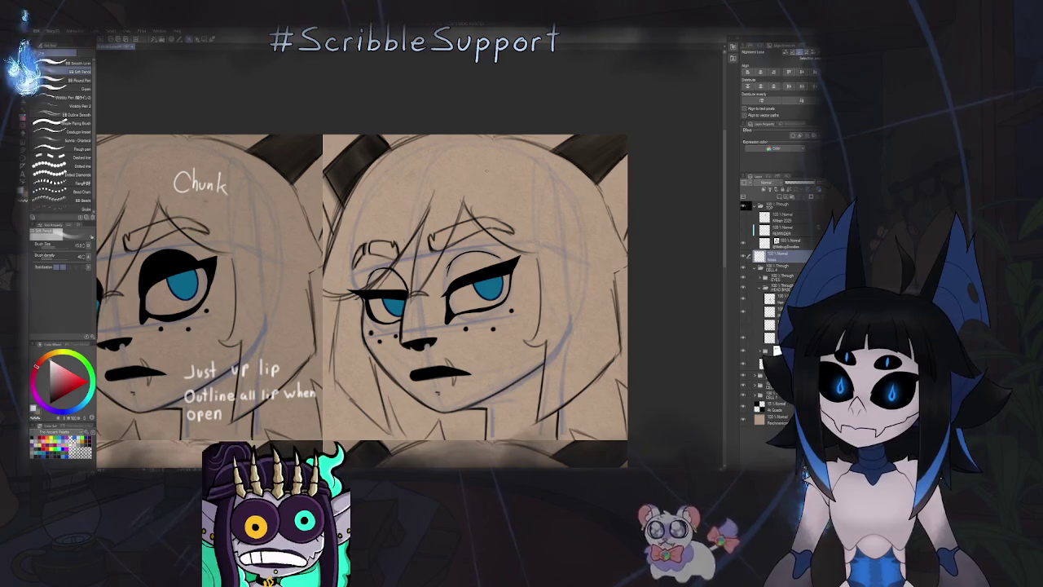
pyautogui.moveTo(494, 169)
pyautogui.mouseDown()
pyautogui.moveTo(492, 187)
pyautogui.moveTo(513, 175)
pyautogui.moveTo(522, 187)
pyautogui.mouseUp()
pyautogui.click(503, 172)
# Zoom out to the whole sheet and write 'Real Cat' on the lower-left panel.
pyautogui.hotkey('ctrl', '0')
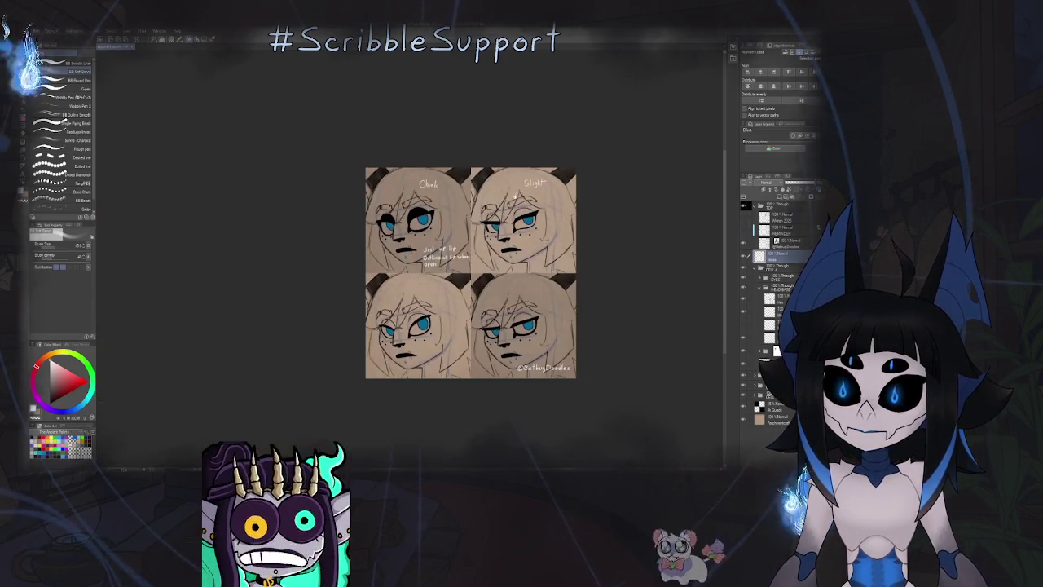
pyautogui.scroll(1, 441, 223)
pyautogui.scroll(3, 441, 223)
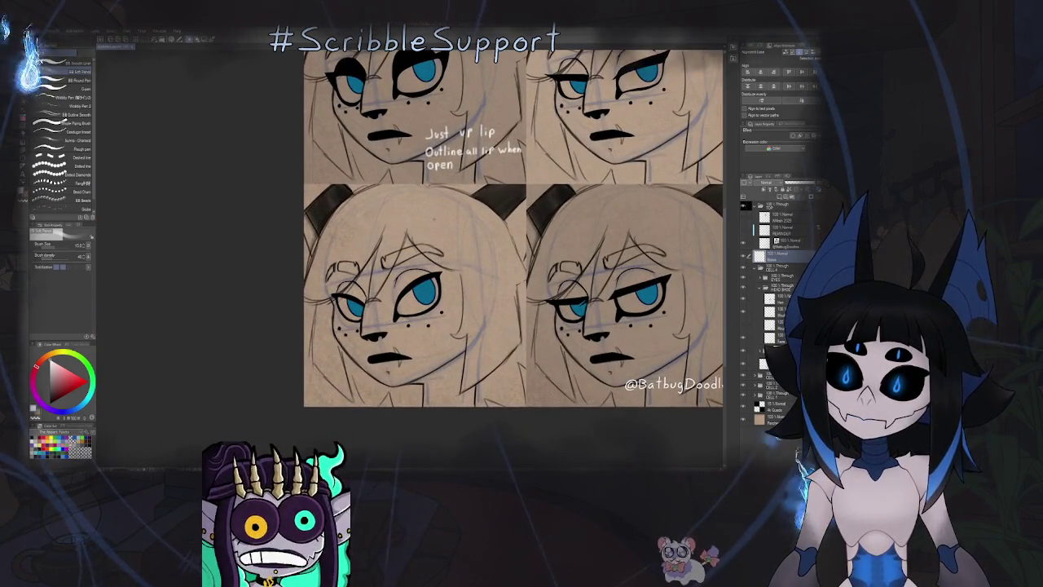
pyautogui.hotkey('ctrl', '0')
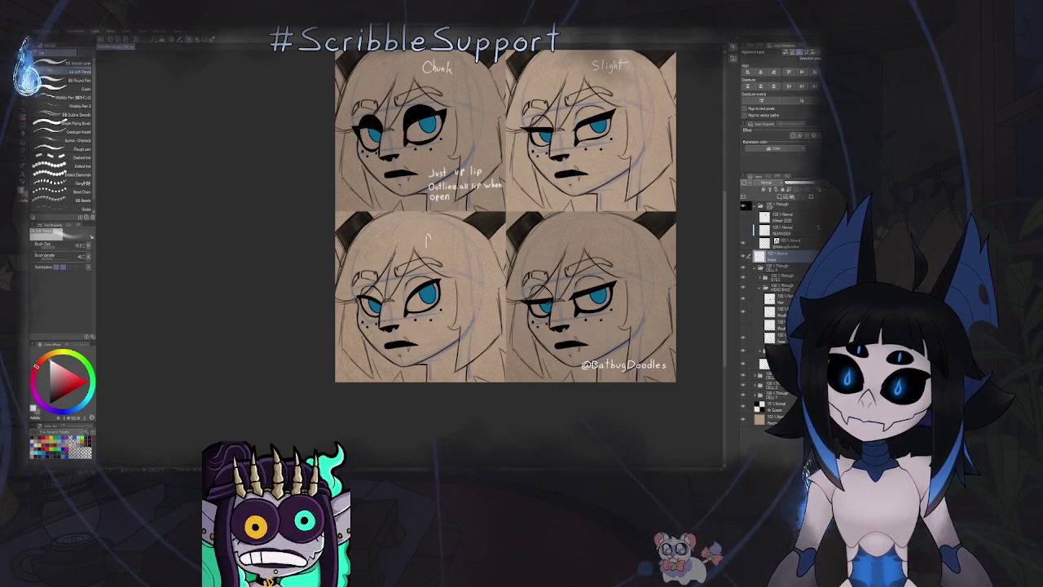
pyautogui.moveTo(428, 242); pyautogui.dragTo(450, 238)
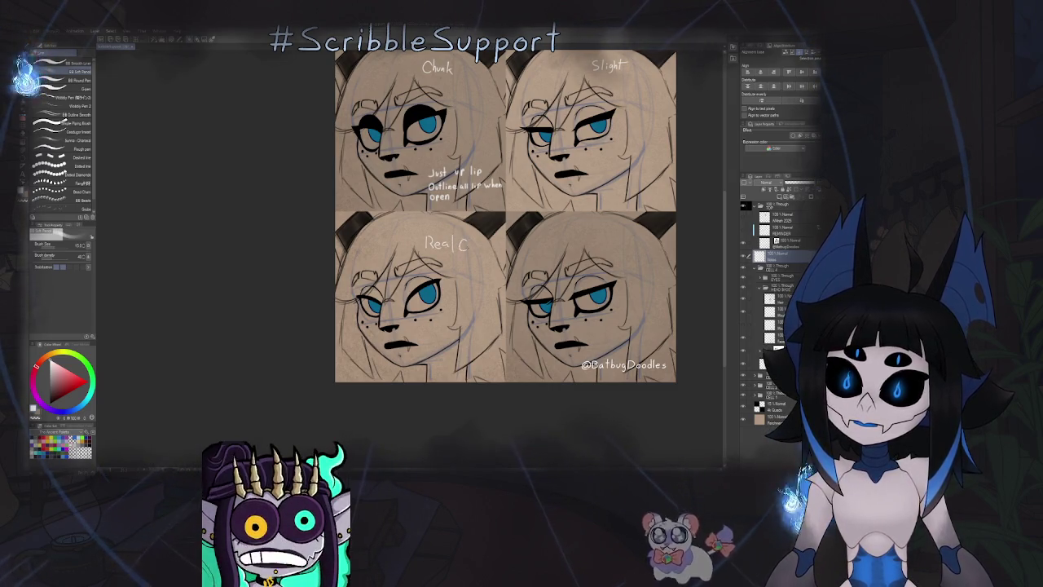
pyautogui.moveTo(478, 235); pyautogui.dragTo(480, 250)
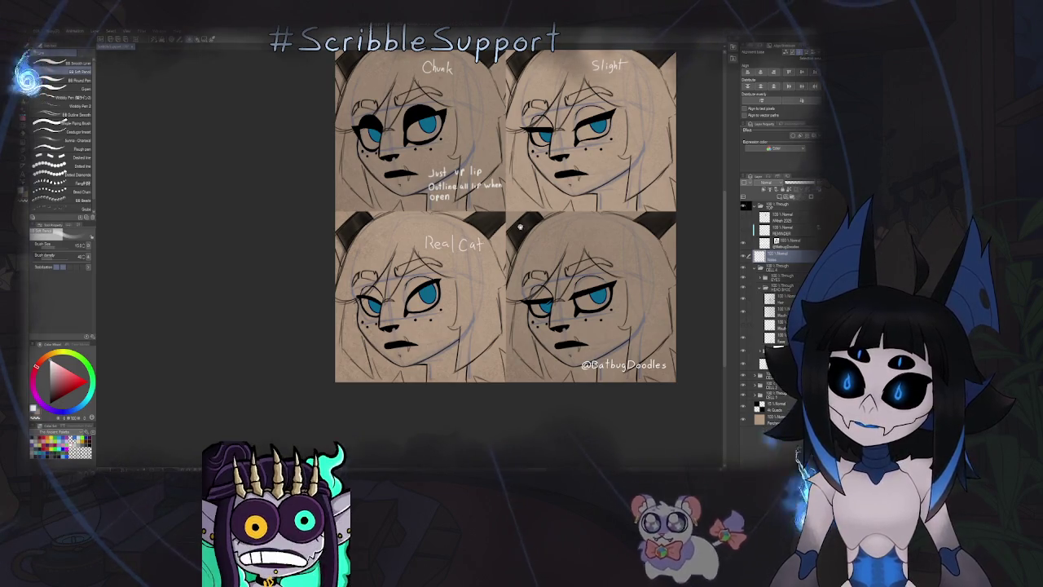
# Write 'Old' above the lower-right face and save the file.
pyautogui.moveTo(542, 240); pyautogui.dragTo(446, 246)
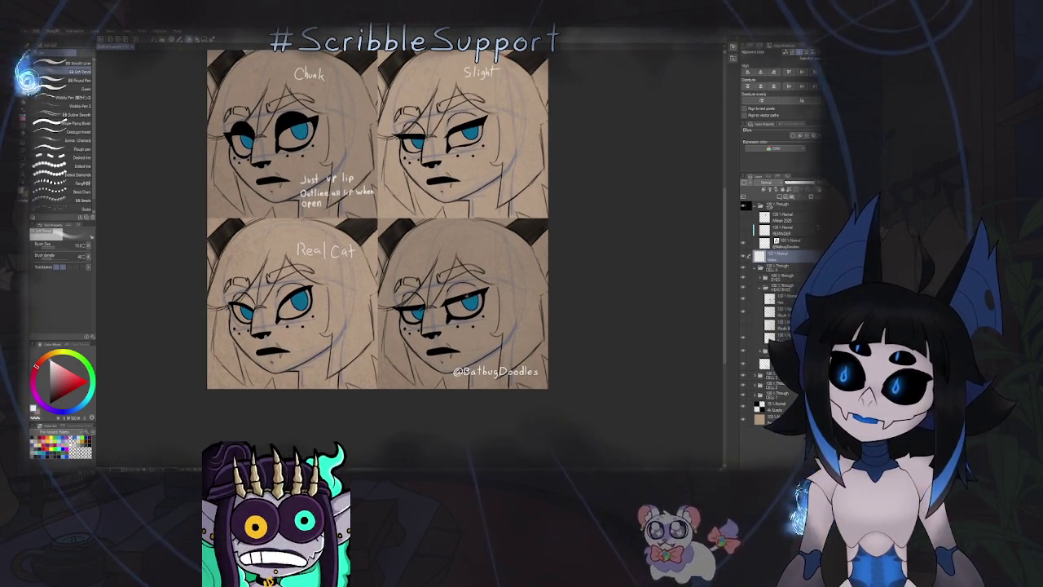
pyautogui.moveTo(483, 239)
pyautogui.mouseDown()
pyautogui.moveTo(476, 249)
pyautogui.moveTo(483, 240)
pyautogui.moveTo(502, 249)
pyautogui.mouseUp()
pyautogui.moveTo(503, 237); pyautogui.dragTo(503, 251)
pyautogui.scroll(-1, 539, 233)
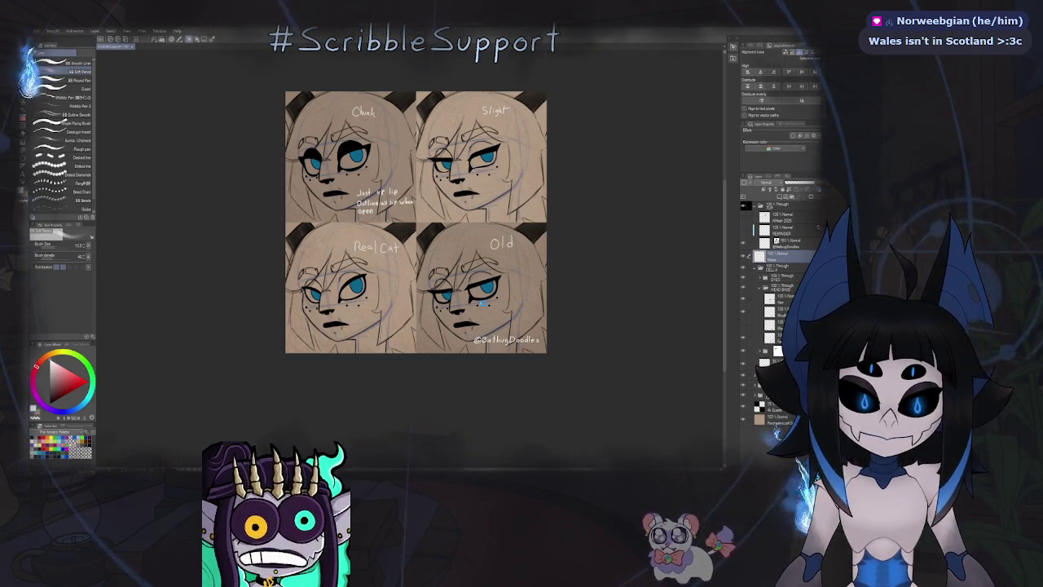
pyautogui.hotkey('ctrl', 's')
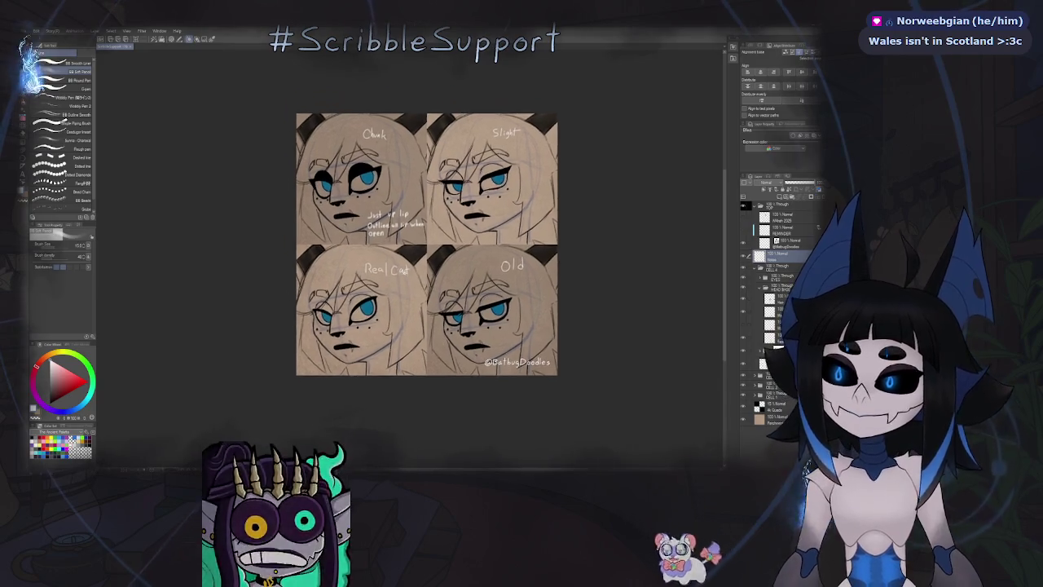
pyautogui.scroll(1, 470, 264)
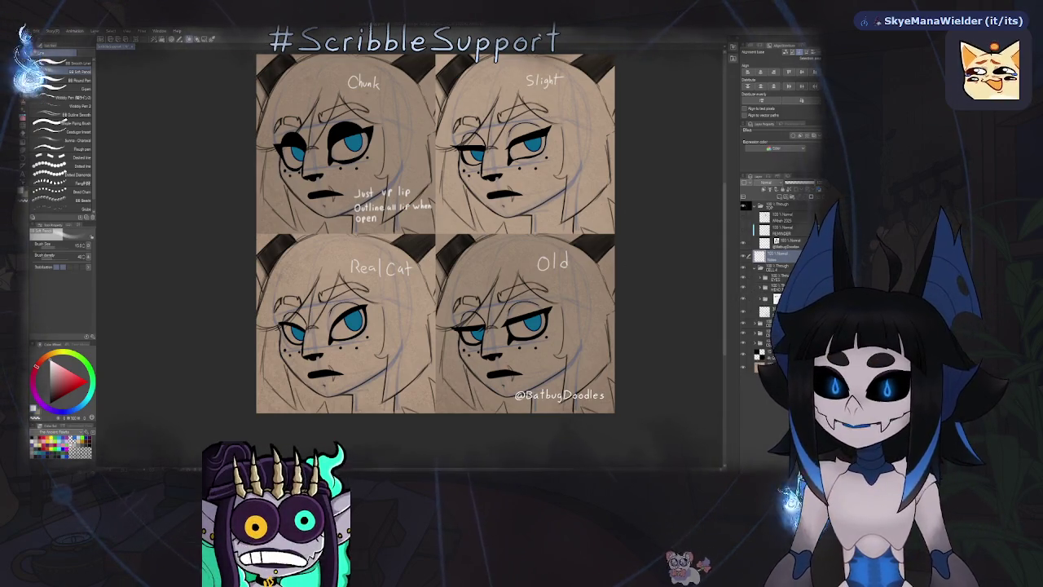
pyautogui.scroll(-3, 516, 163)
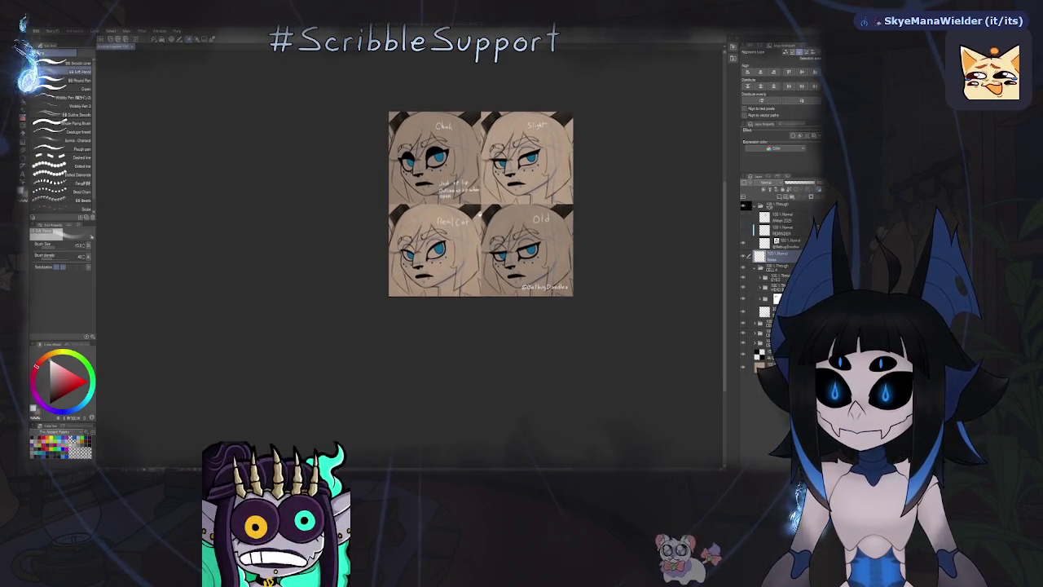
pyautogui.scroll(2, 498, 192)
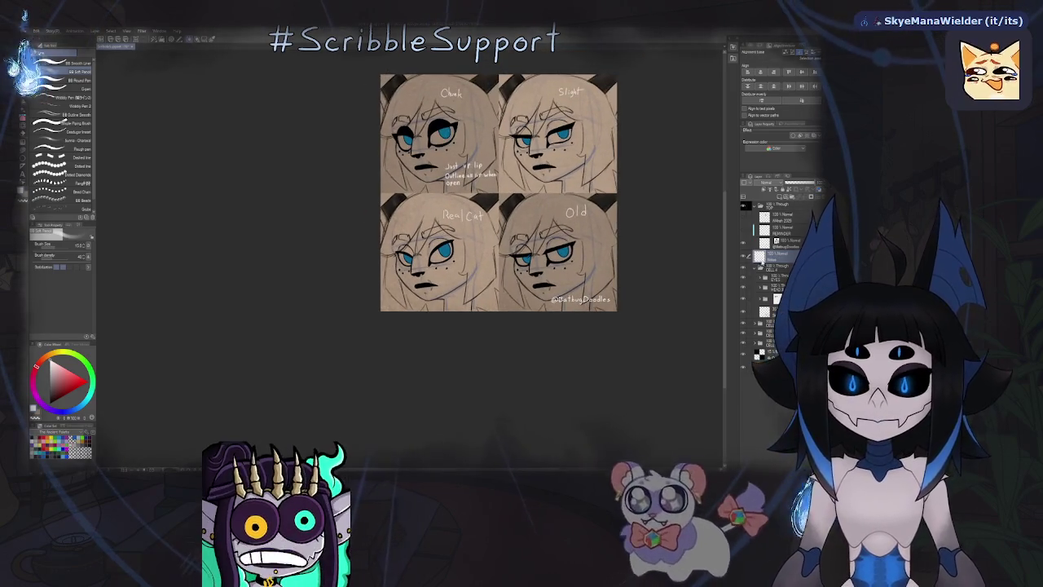
pyautogui.moveTo(614, 225); pyautogui.dragTo(599, 263)
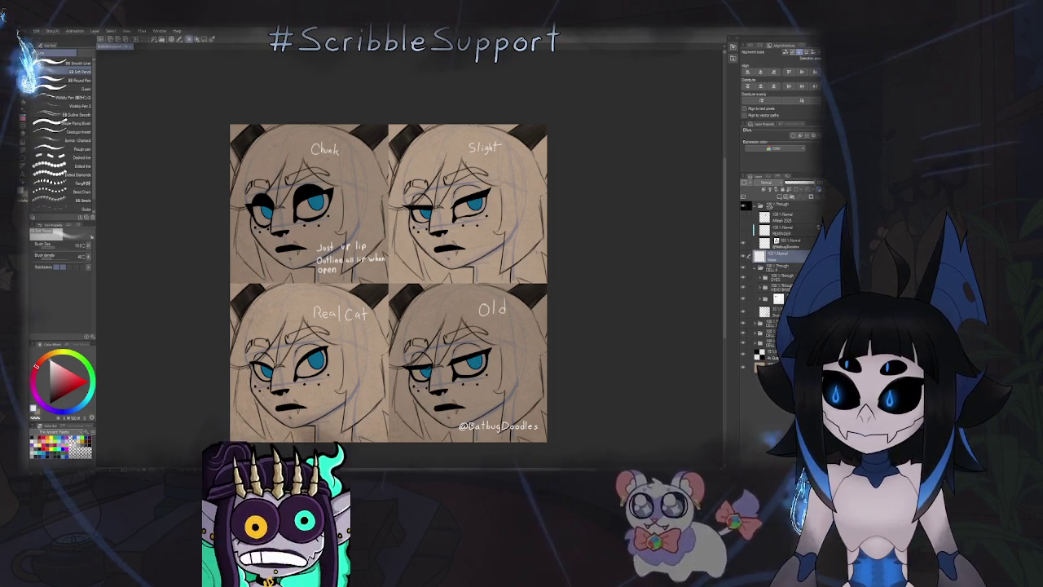
pyautogui.press('h')
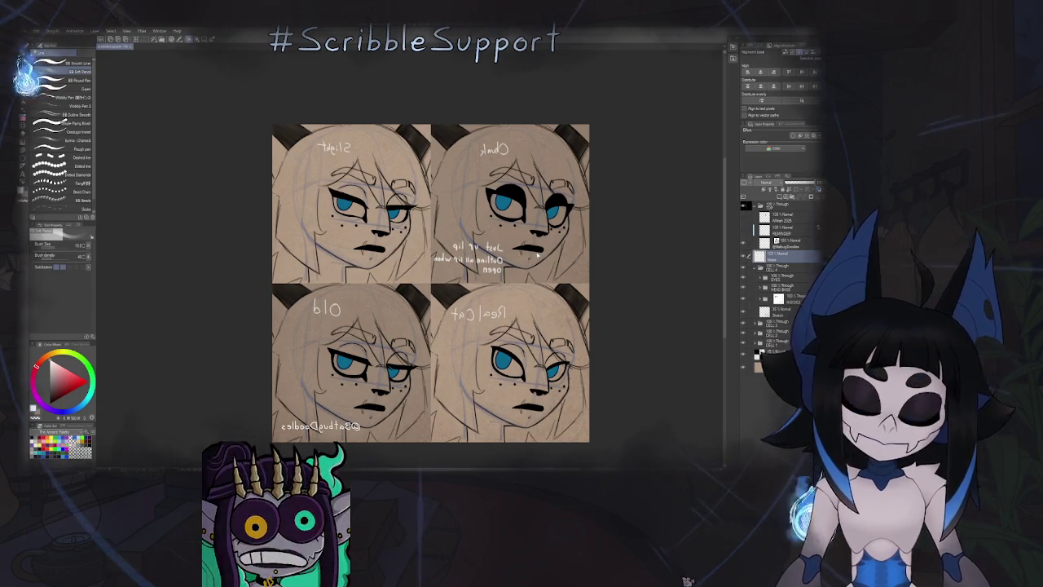
pyautogui.press('h')
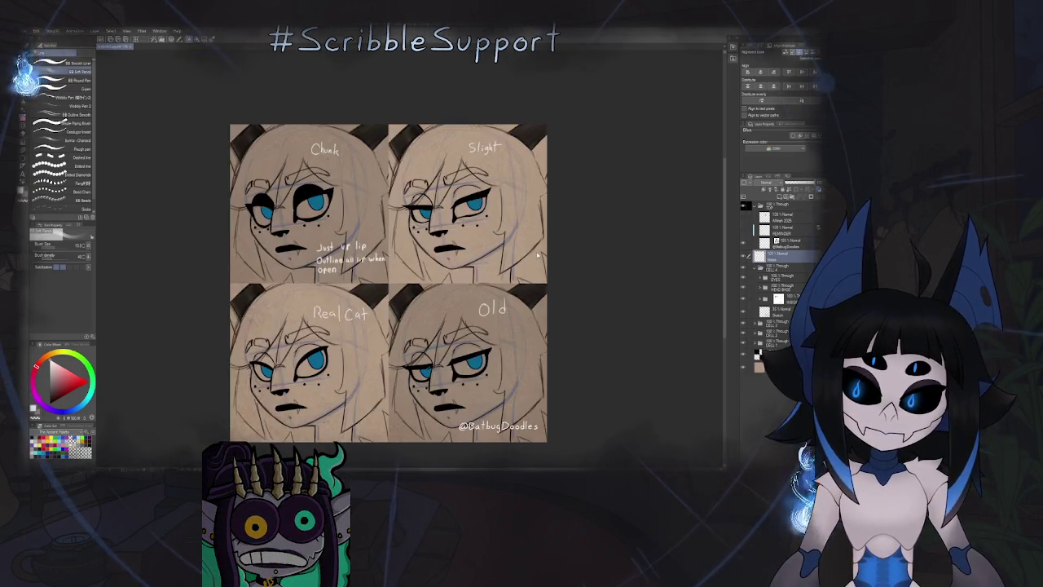
pyautogui.scroll(5, 447, 259)
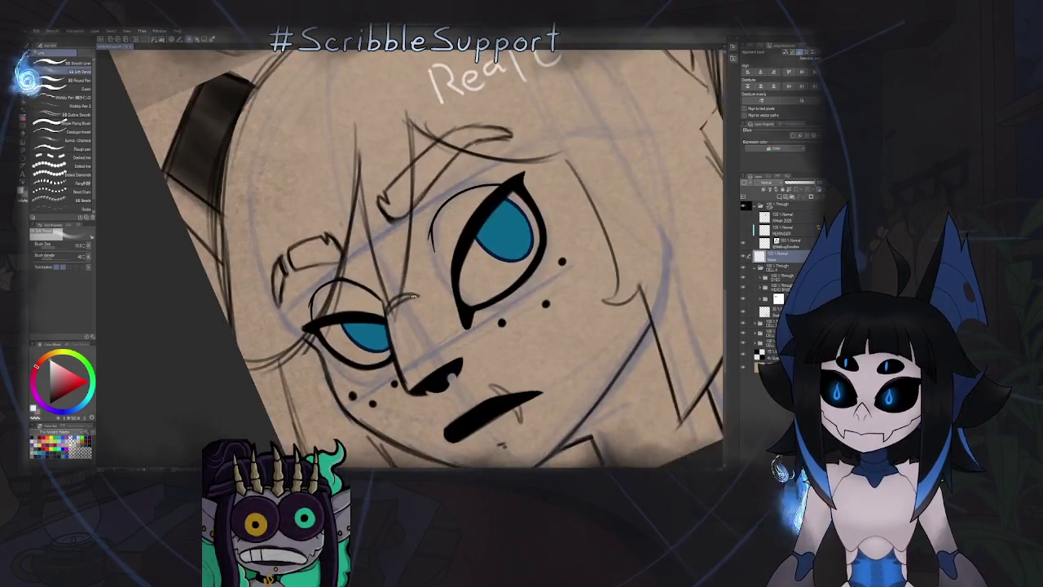
pyautogui.press('o')
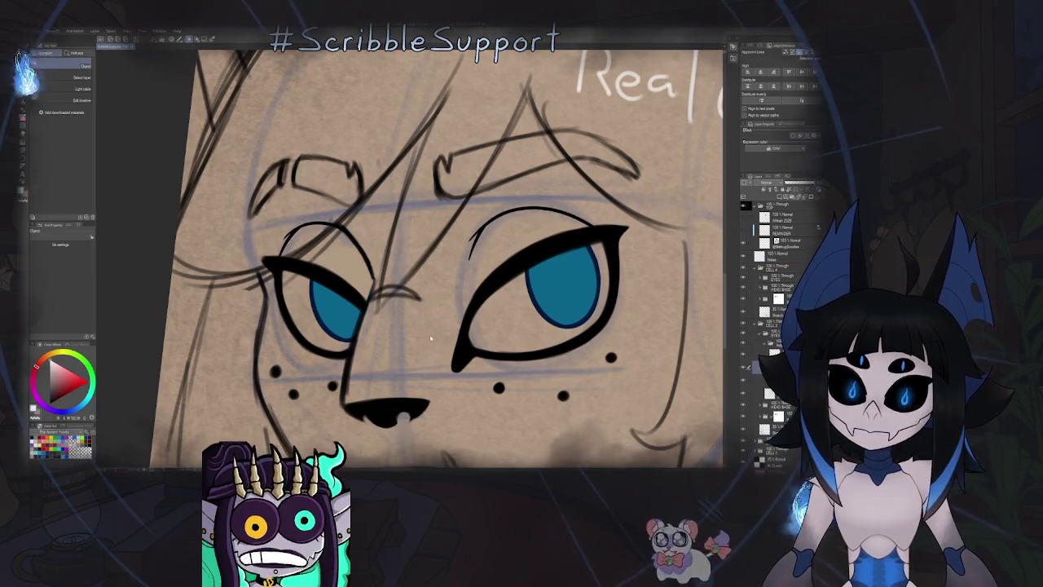
pyautogui.press('m')
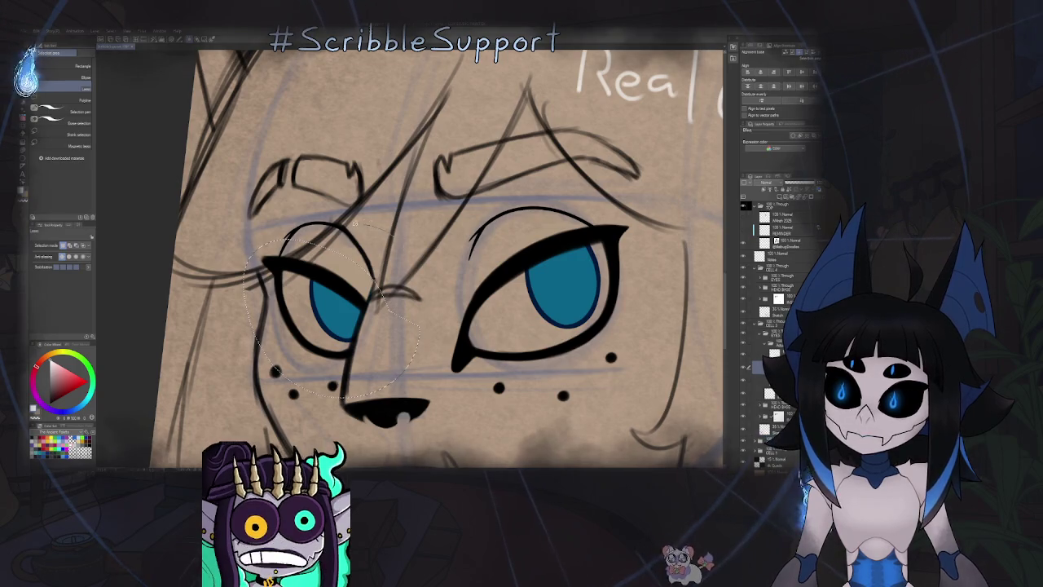
# Select the Real Cat face's left eye and slightly resize and re-angle it with a transform.
pyautogui.press('k')
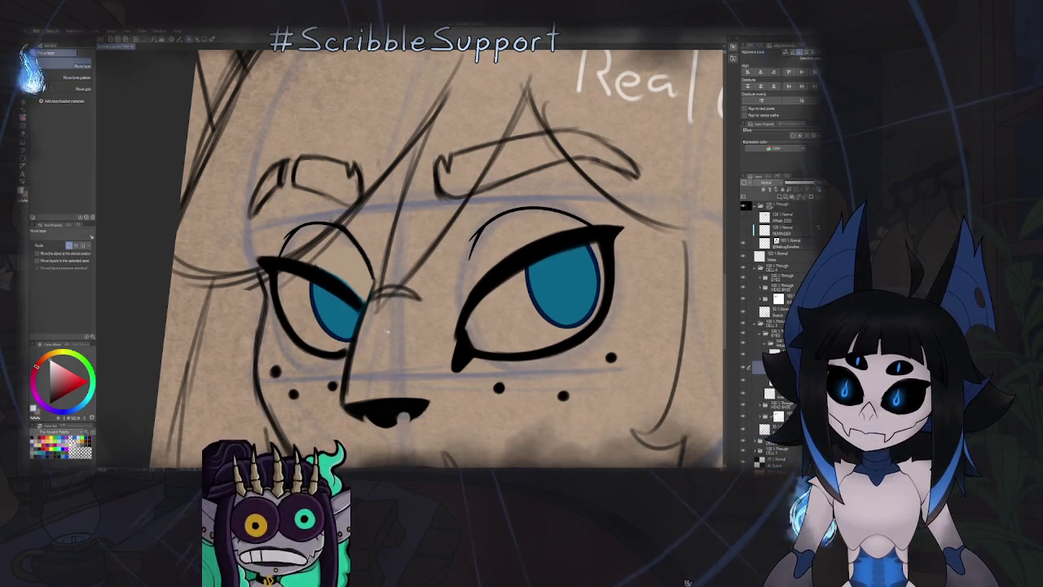
pyautogui.moveTo(354, 321); pyautogui.dragTo(363, 310)
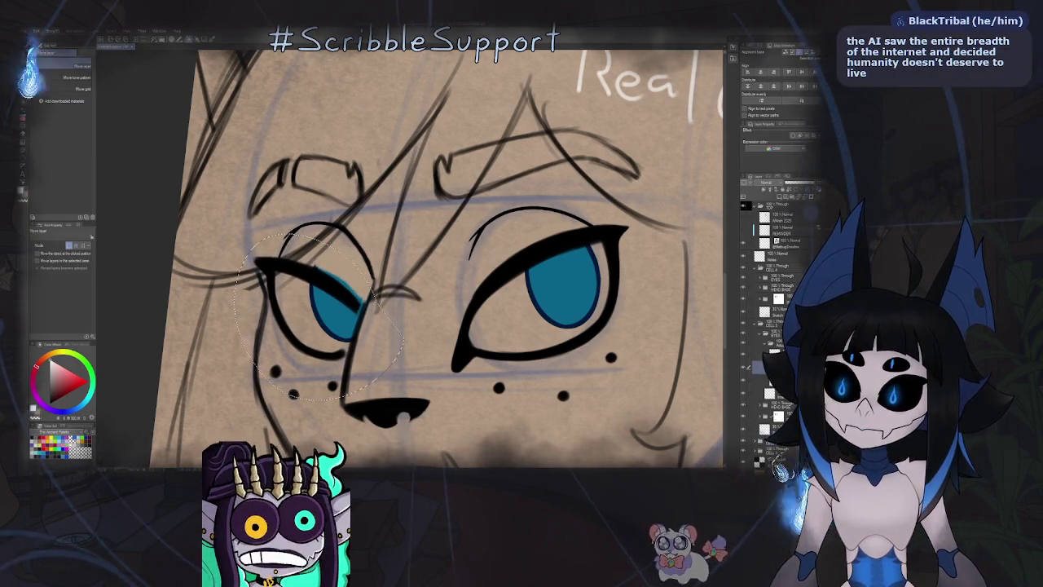
pyautogui.hotkey('ctrl', 't')
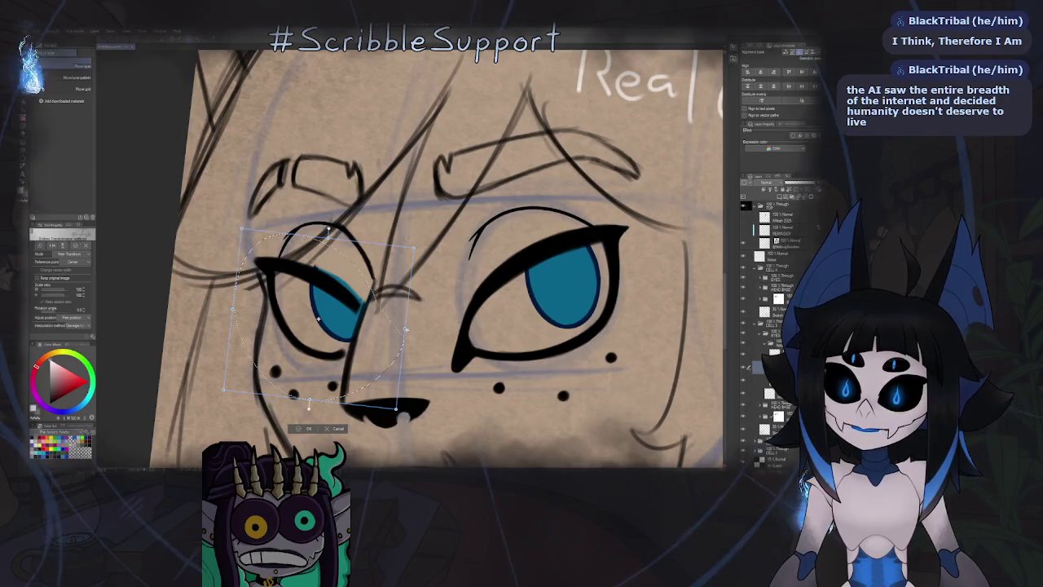
pyautogui.moveTo(320, 319); pyautogui.dragTo(322, 319)
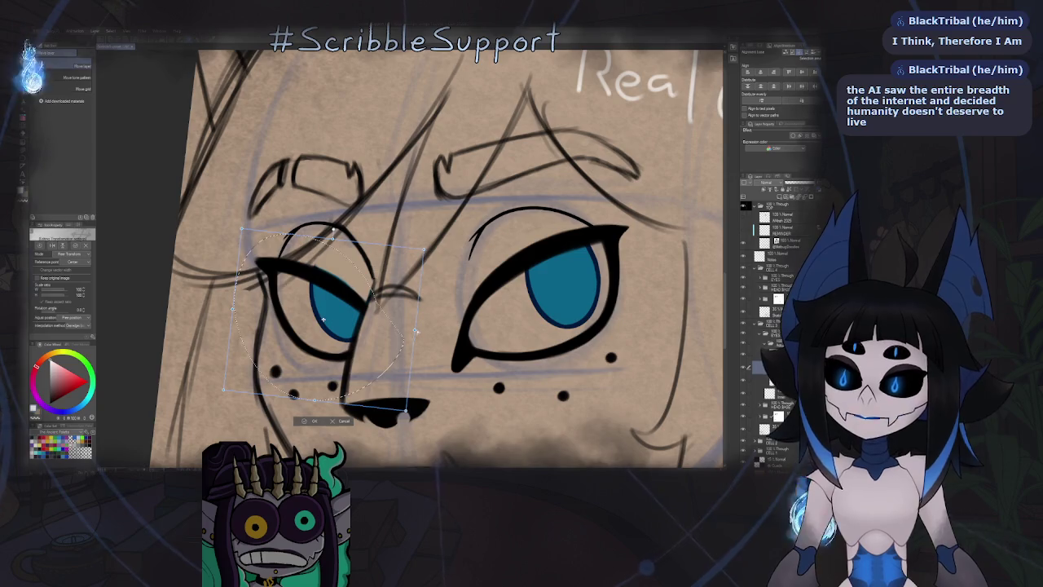
pyautogui.press('Return')
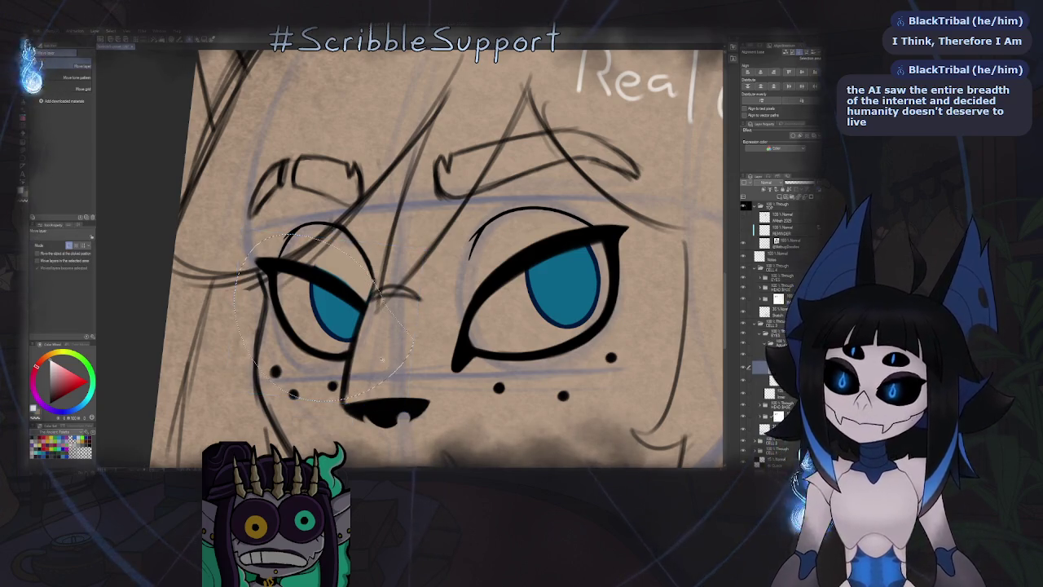
pyautogui.press('b')
pyautogui.scroll(-3, 487, 299)
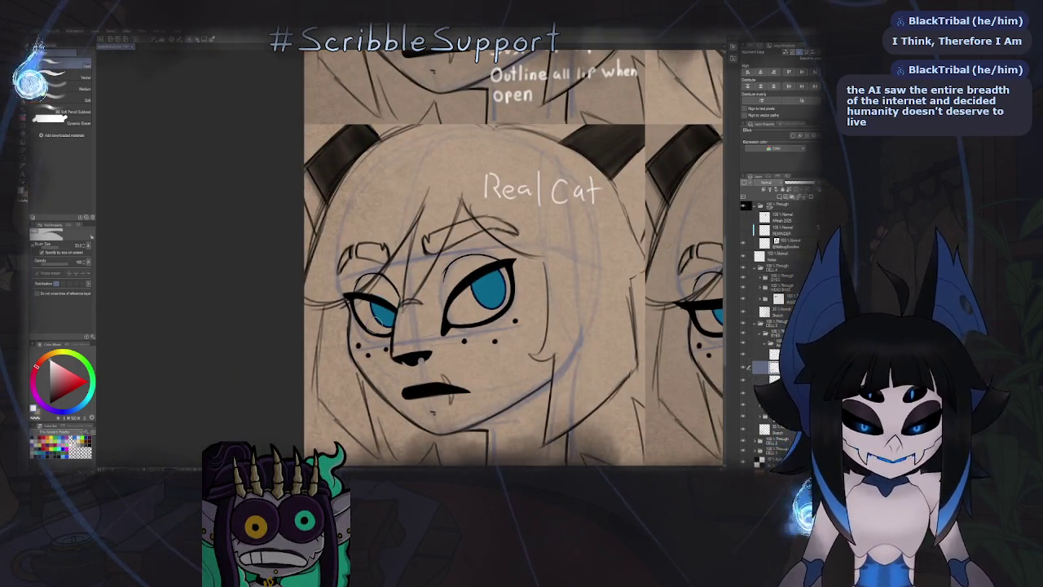
# Flip the canvas view horizontally to check proportions, zooming in on the eye and back out.
pyautogui.press('h')
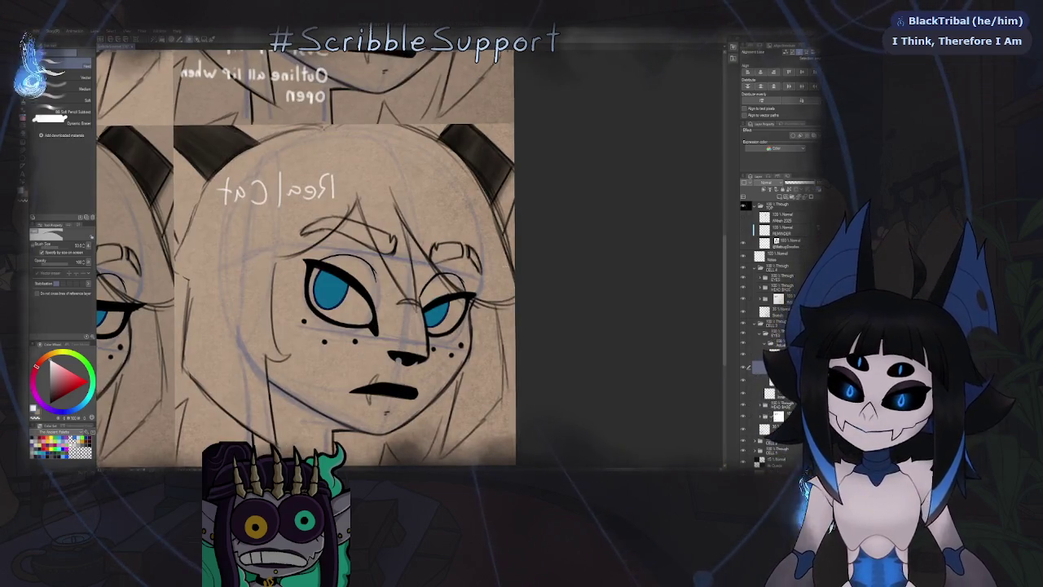
pyautogui.scroll(5, 460, 280)
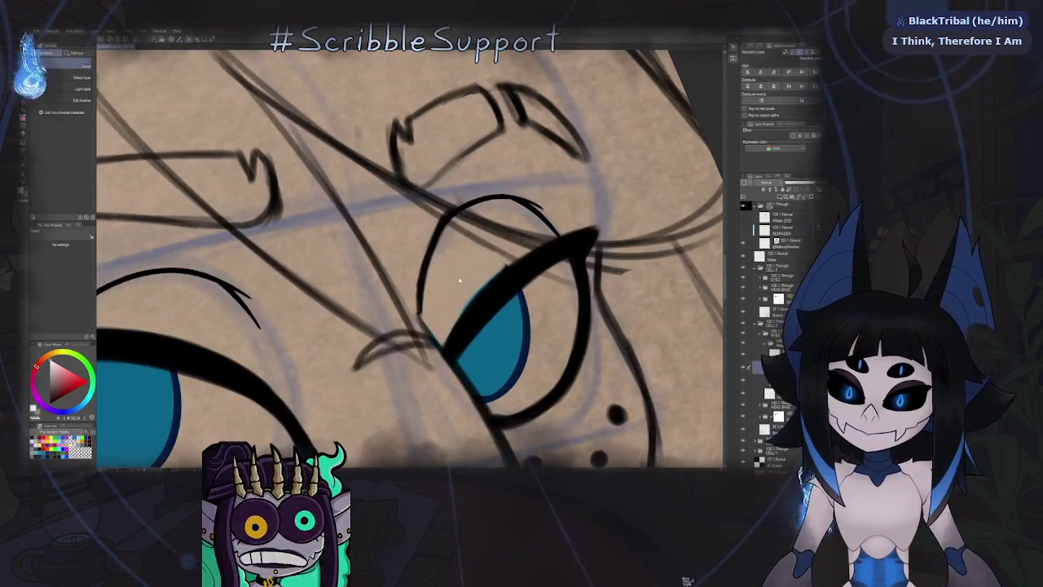
pyautogui.press('b')
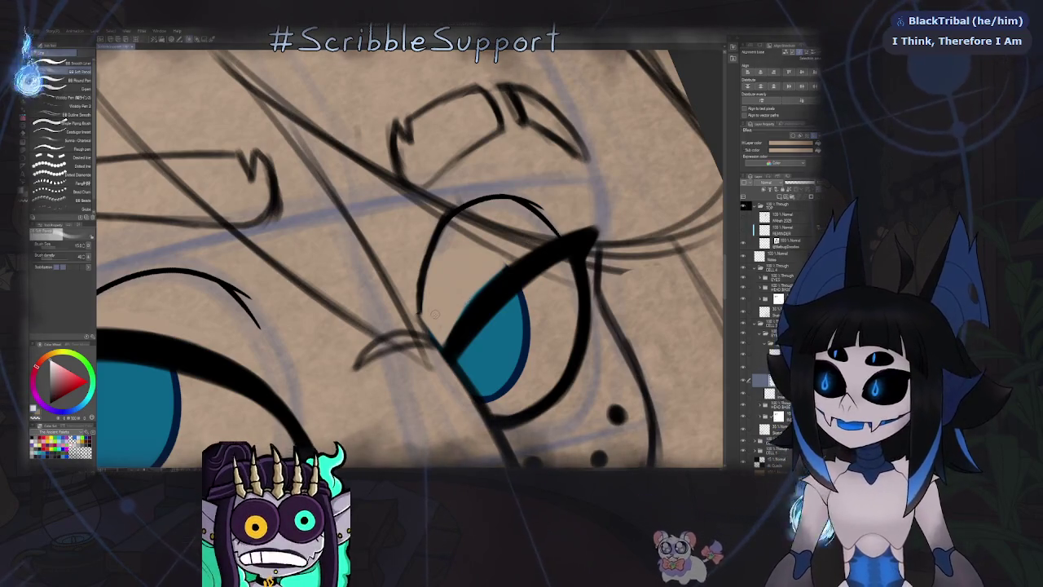
pyautogui.scroll(2, 434, 311)
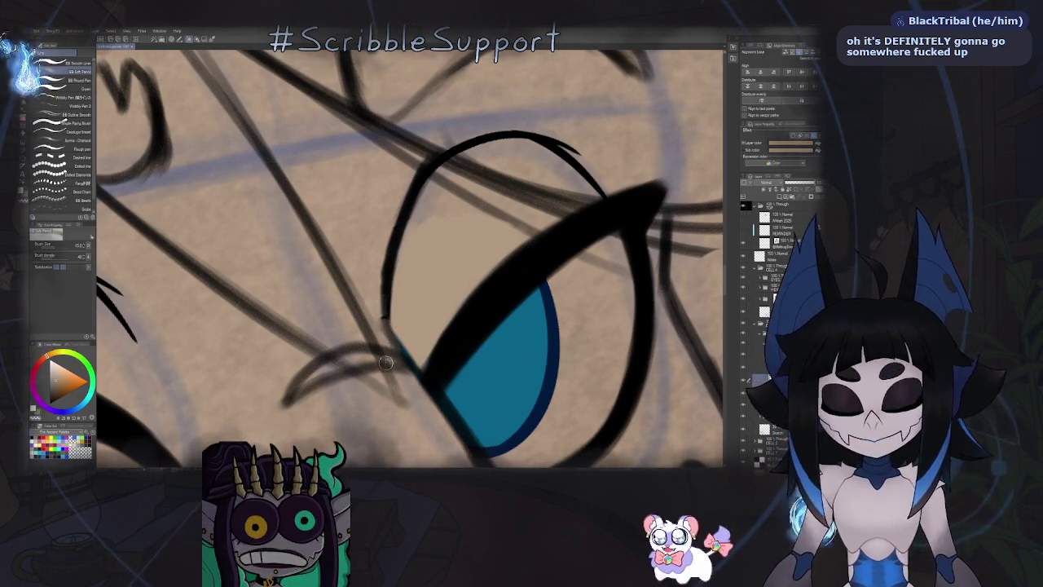
pyautogui.scroll(-2, 385, 323)
pyautogui.hotkey('alt', 'Tab')
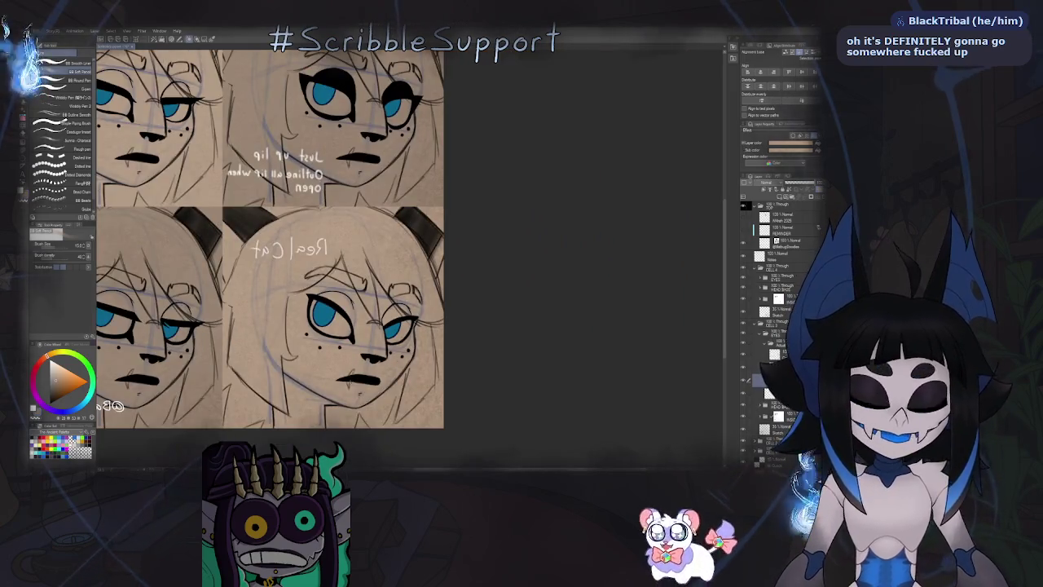
# Zoom around the sheet, then flip the canvas back to unmirrored and zoom in.
pyautogui.scroll(-3, 438, 315)
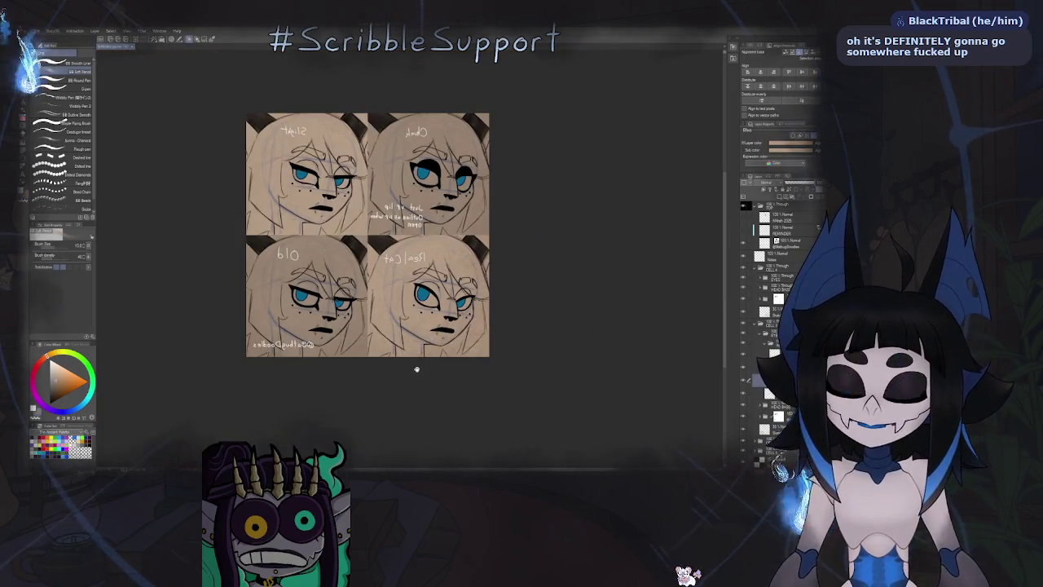
pyautogui.scroll(2, 430, 302)
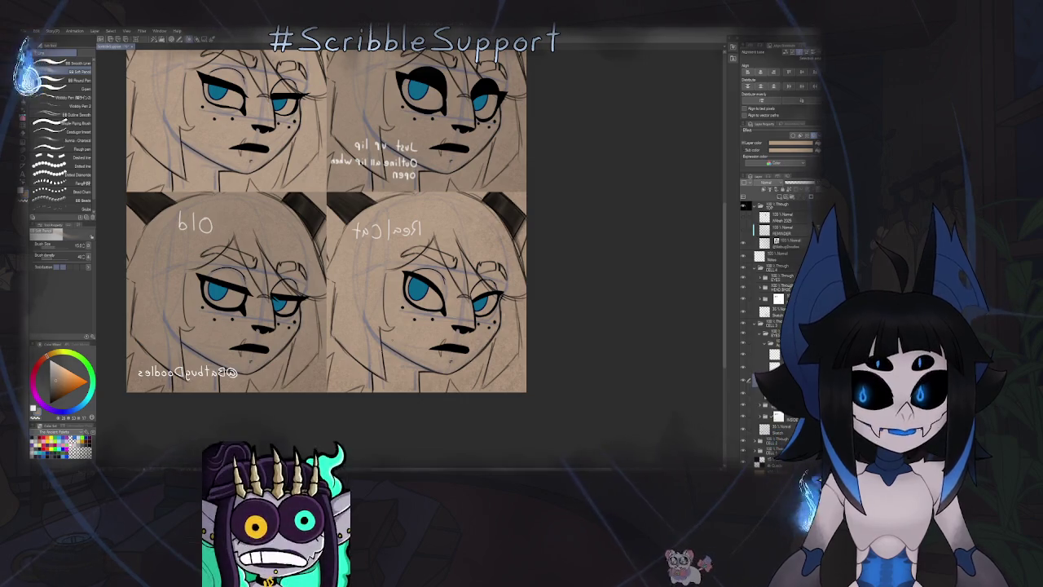
pyautogui.scroll(-3, 450, 258)
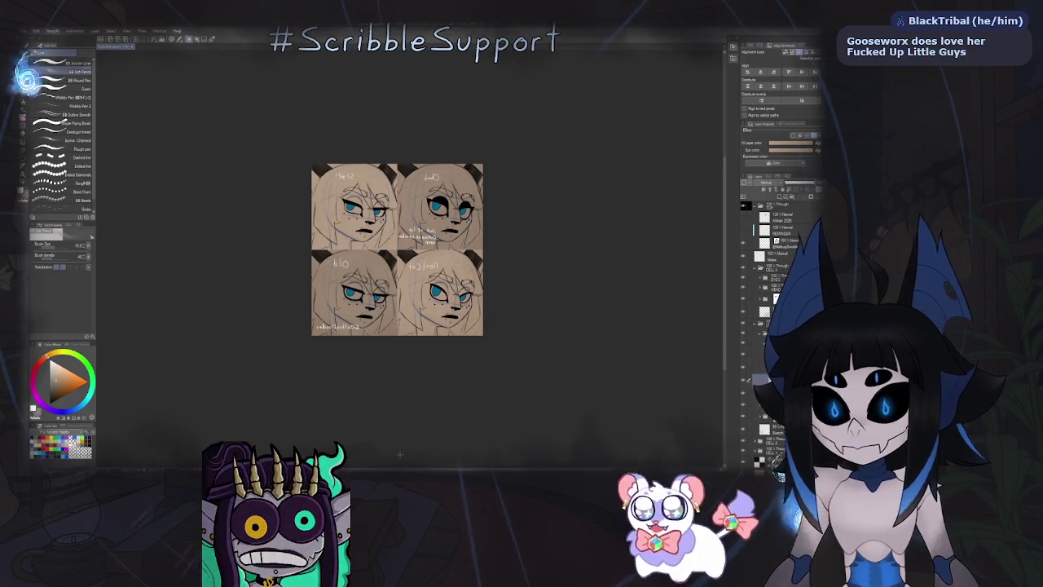
pyautogui.press('h')
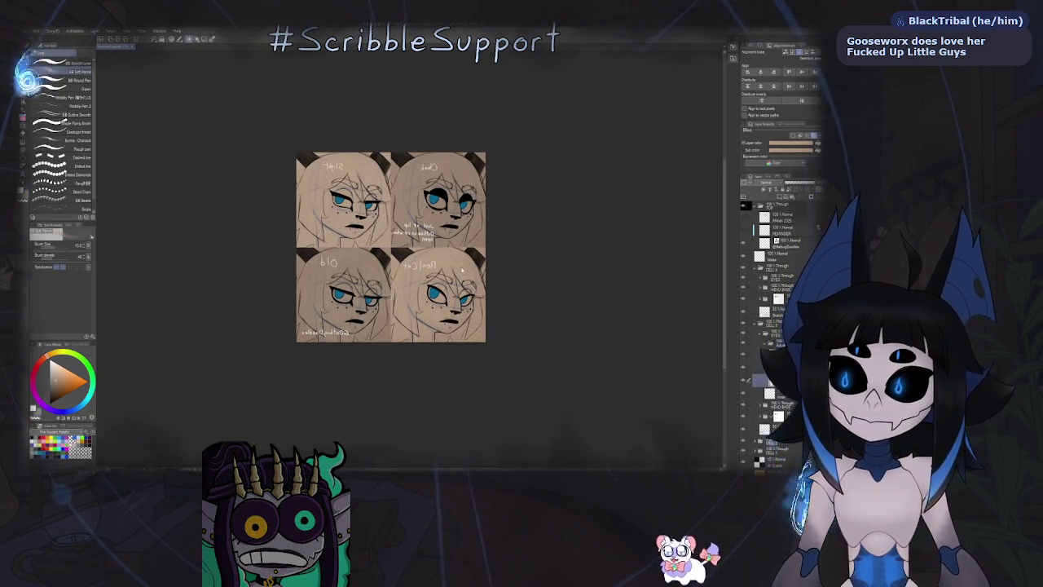
pyautogui.hotkey('ctrl', '+')
pyautogui.hotkey('ctrl', '+')
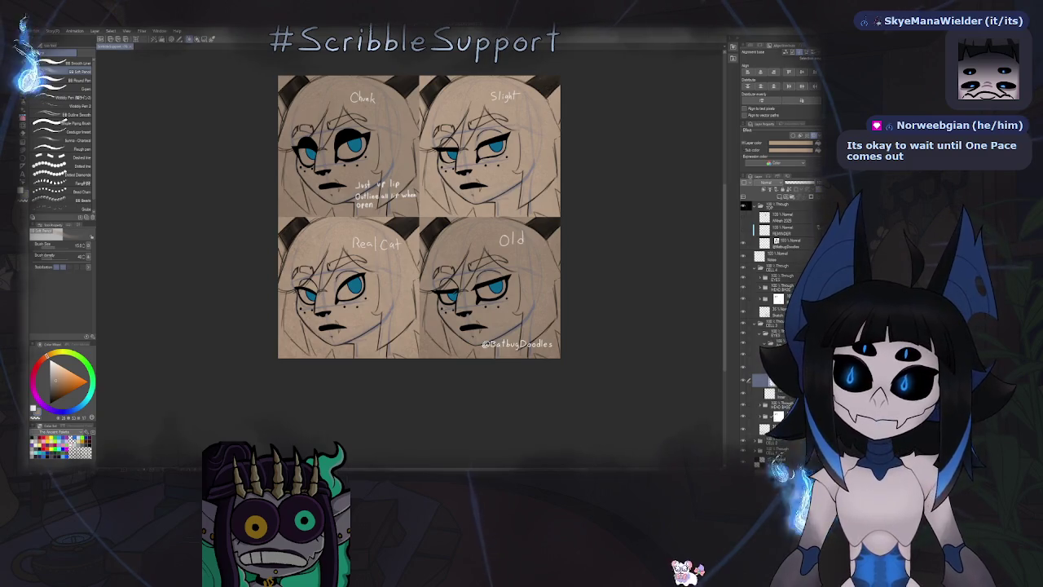
# Nudge the view, collapse the layer folders, and bring up the high-chair drawing in the browser.
pyautogui.moveTo(463, 216)
pyautogui.mouseDown()
pyautogui.moveTo(498, 201)
pyautogui.moveTo(482, 206)
pyautogui.mouseUp()
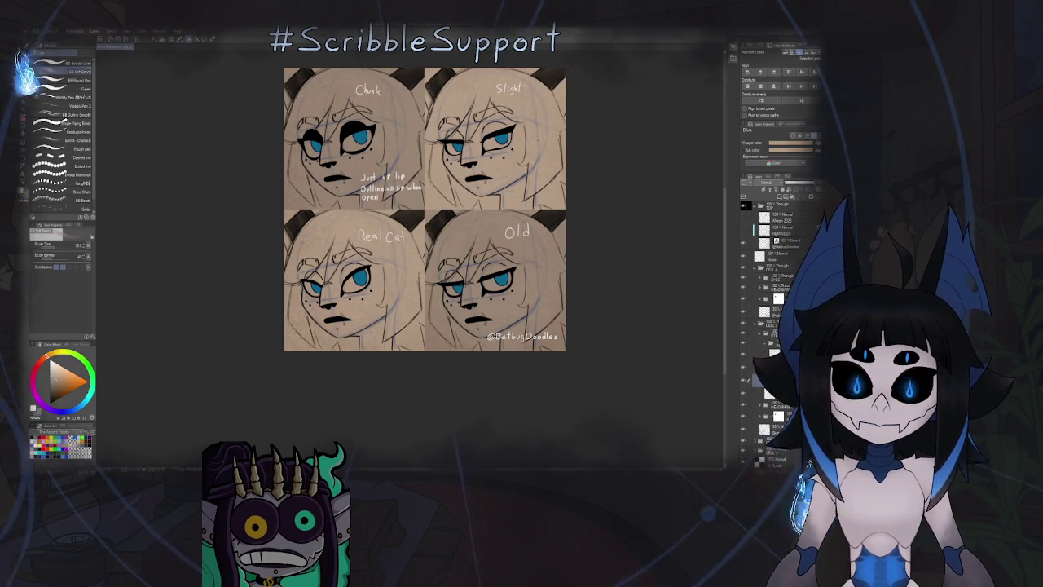
pyautogui.click(762, 343)
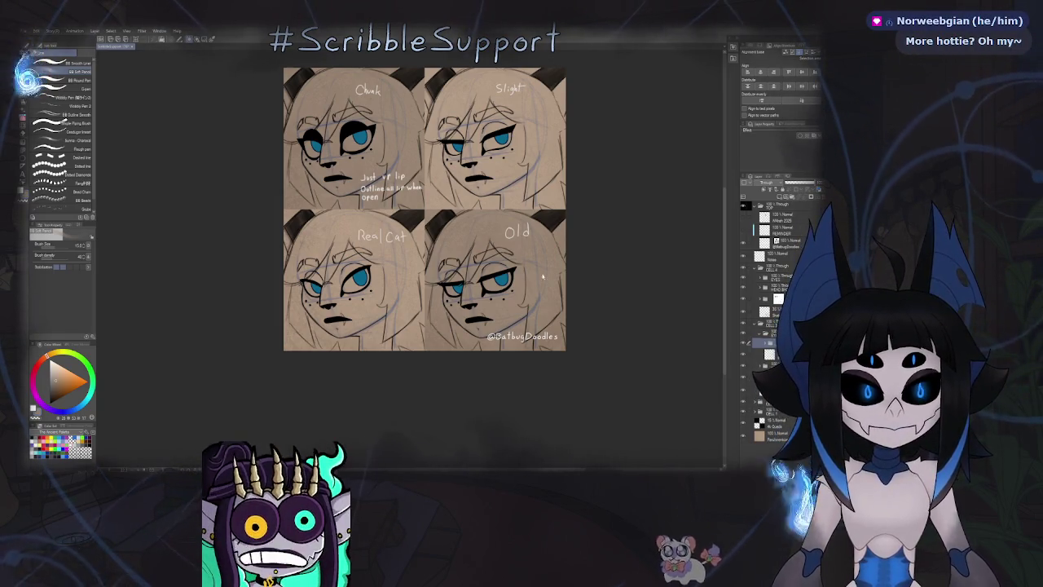
pyautogui.hotkey('alt', 'Tab')
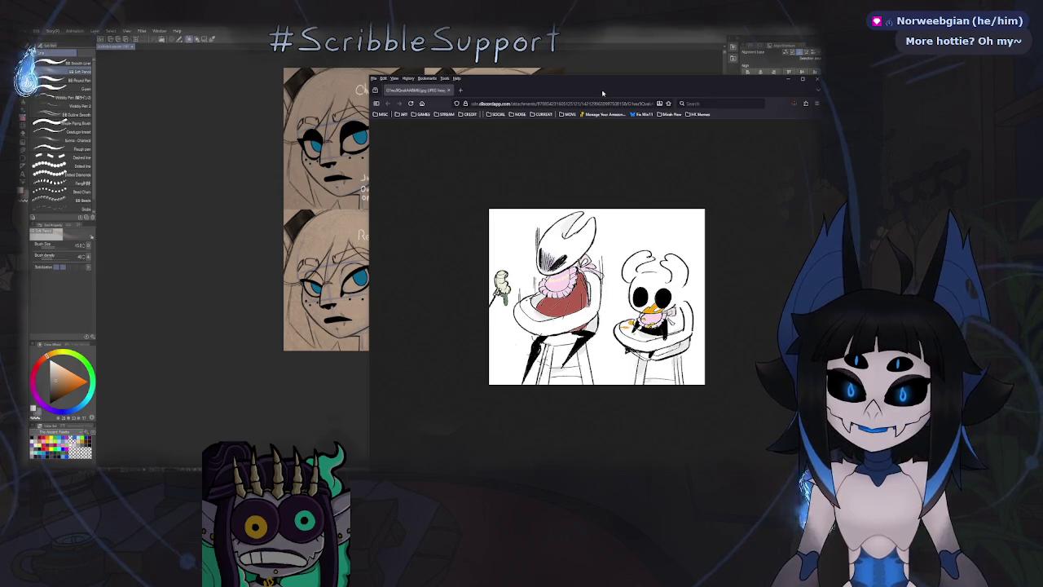
# Zoom in and out on the high-chair drawing in Firefox to inspect details.
pyautogui.scroll(1, 611, 273)
pyautogui.scroll(1, 619, 281)
pyautogui.scroll(1, 628, 287)
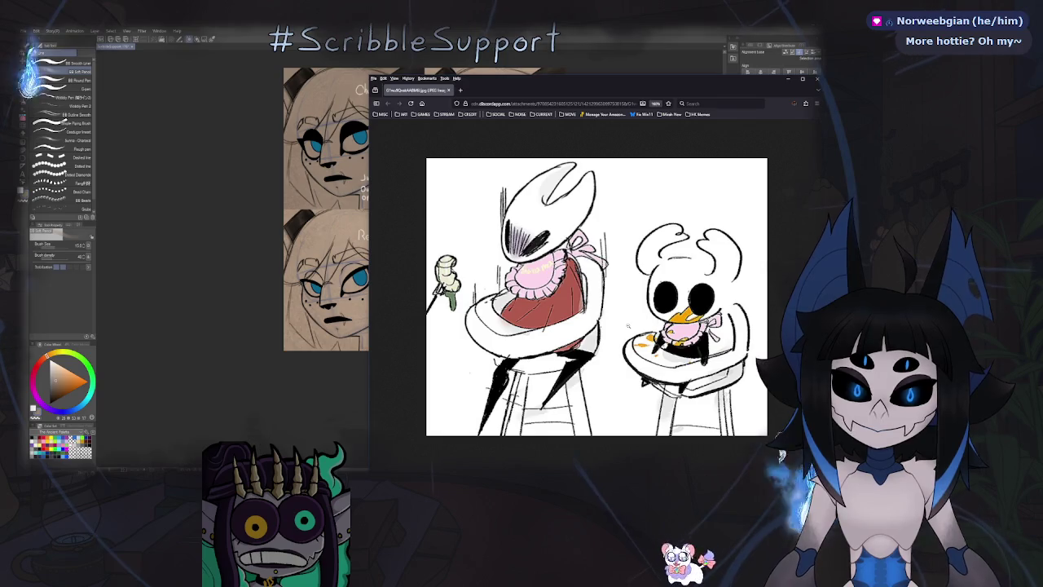
pyautogui.scroll(5, 628, 325)
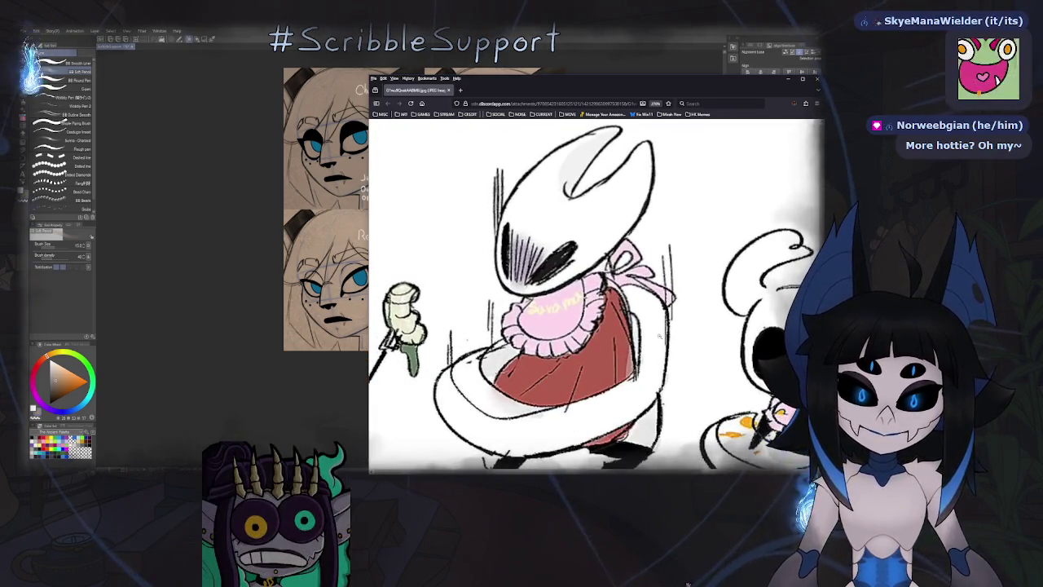
pyautogui.scroll(-2, 700, 326)
pyautogui.scroll(1, 700, 326)
pyautogui.scroll(1, 701, 326)
pyautogui.scroll(1, 700, 326)
pyautogui.scroll(-2, 700, 325)
pyautogui.scroll(2, 636, 236)
# Move the Firefox window left and zoom out to show the full high-chair sketch.
pyautogui.moveTo(706, 81)
pyautogui.mouseDown()
pyautogui.moveTo(620, 91)
pyautogui.moveTo(609, 79)
pyautogui.mouseUp()
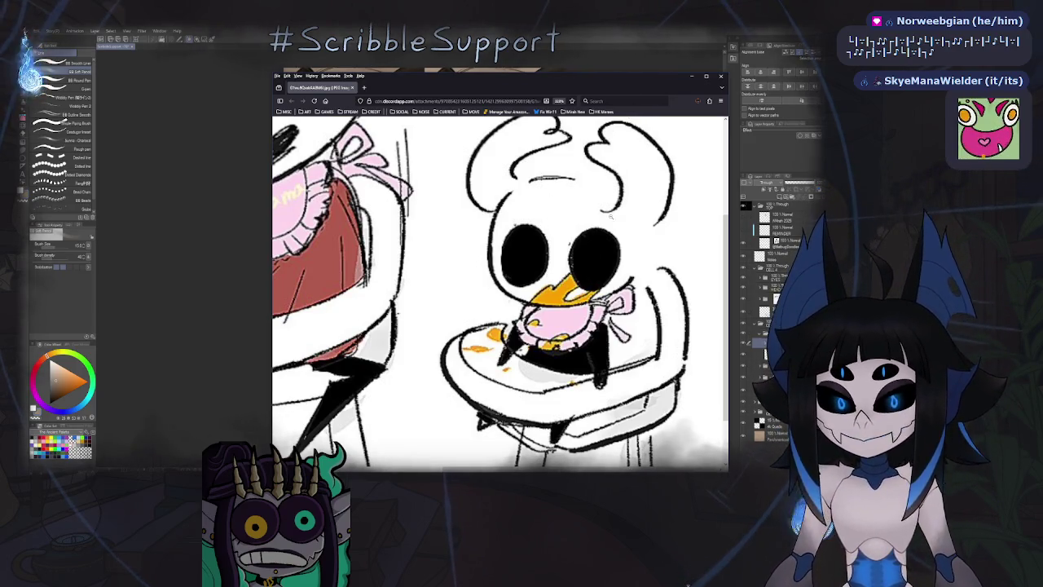
pyautogui.scroll(-2, 603, 241)
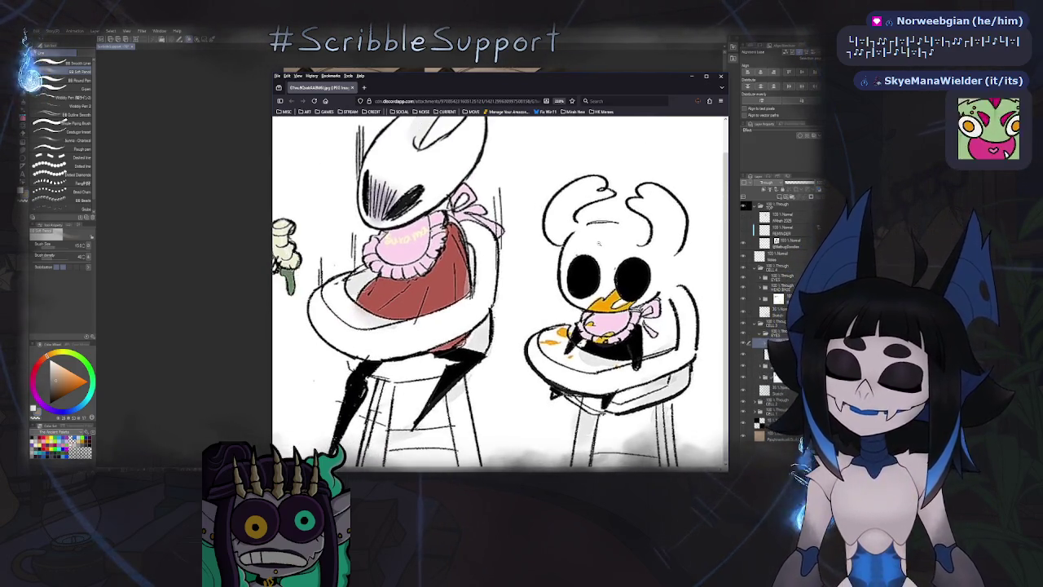
pyautogui.scroll(-1, 604, 241)
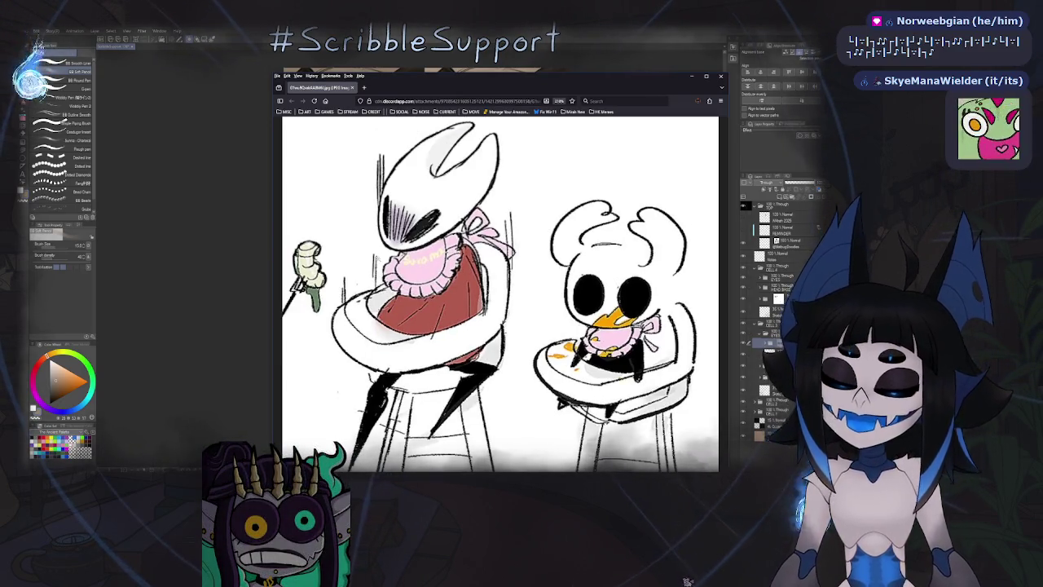
pyautogui.scroll(1, 500, 294)
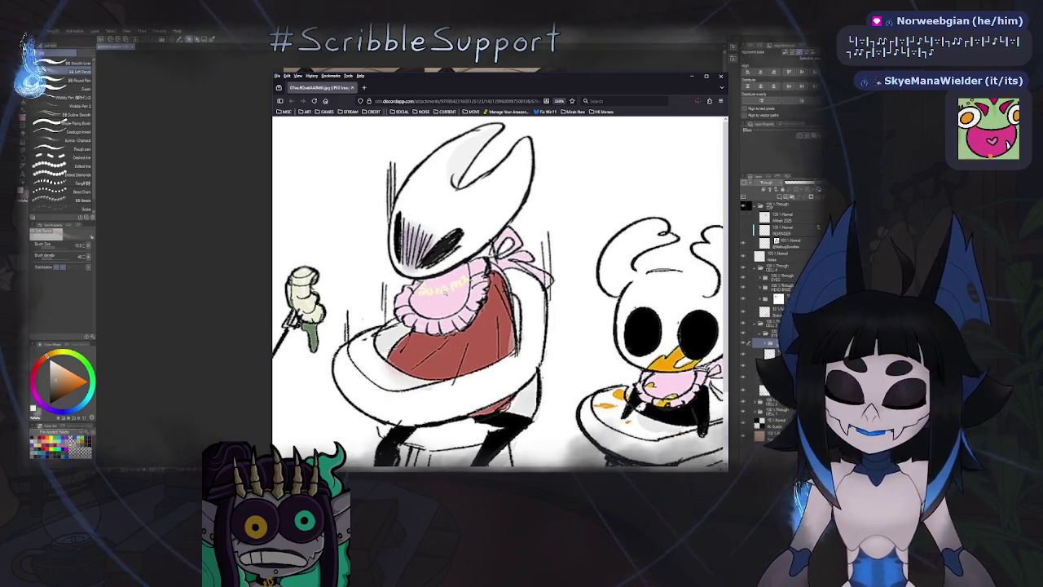
pyautogui.scroll(2, 501, 294)
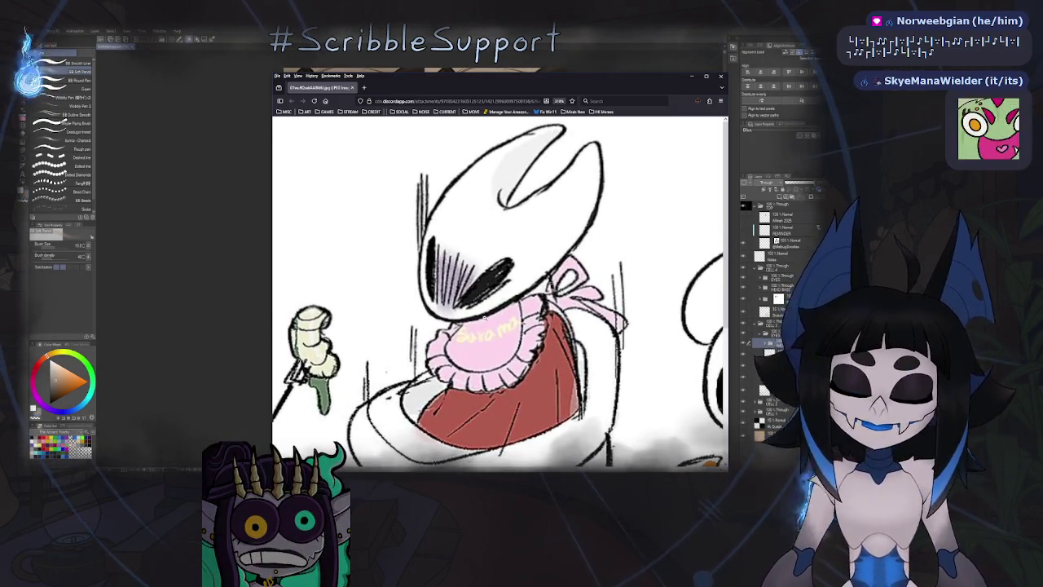
pyautogui.scroll(-1, 500, 294)
pyautogui.scroll(-1, 500, 294)
pyautogui.scroll(-1, 500, 294)
pyautogui.scroll(-2, 500, 294)
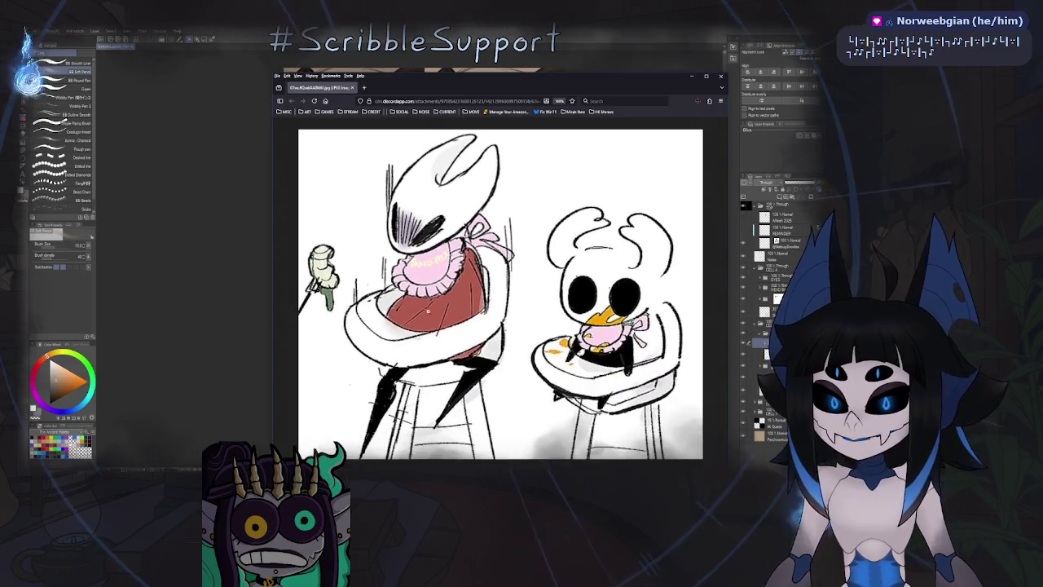
pyautogui.scroll(-1, 500, 294)
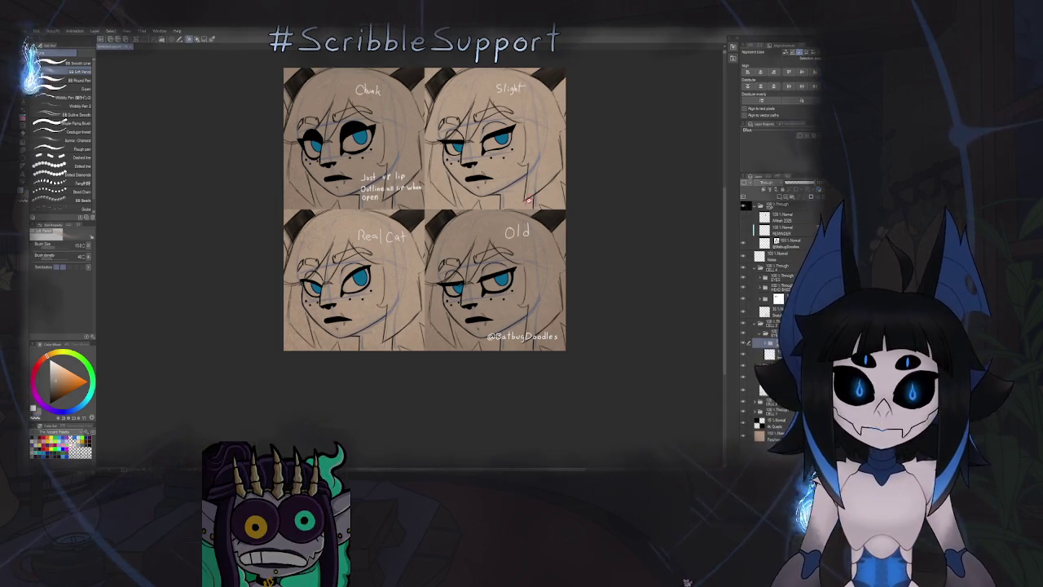
# Zoom the expression sheet in and out, then bring up the Hollow Knight artwork in the browser.
pyautogui.hotkey('ctrl', '+')
pyautogui.scroll(-2, 524, 193)
pyautogui.scroll(1, 522, 195)
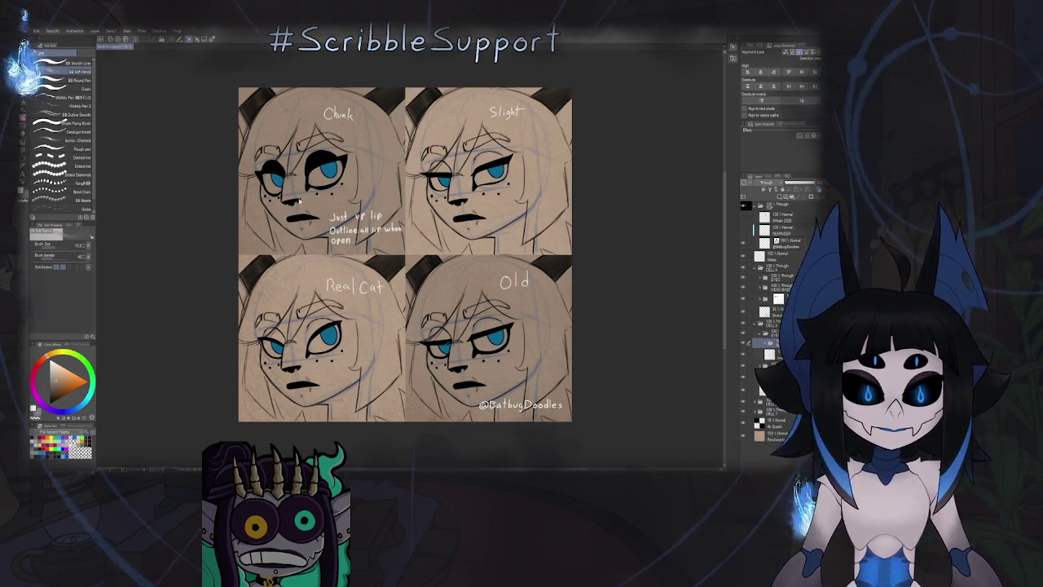
pyautogui.hotkey('alt', 'Tab')
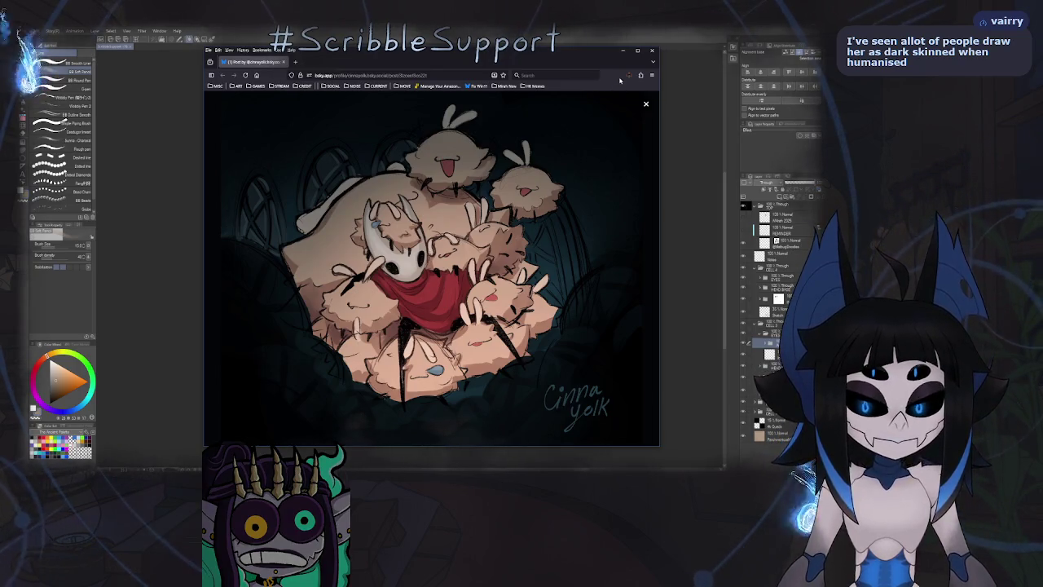
# Close the Firefox window showing the Hollow Knight artwork.
pyautogui.click(653, 52)
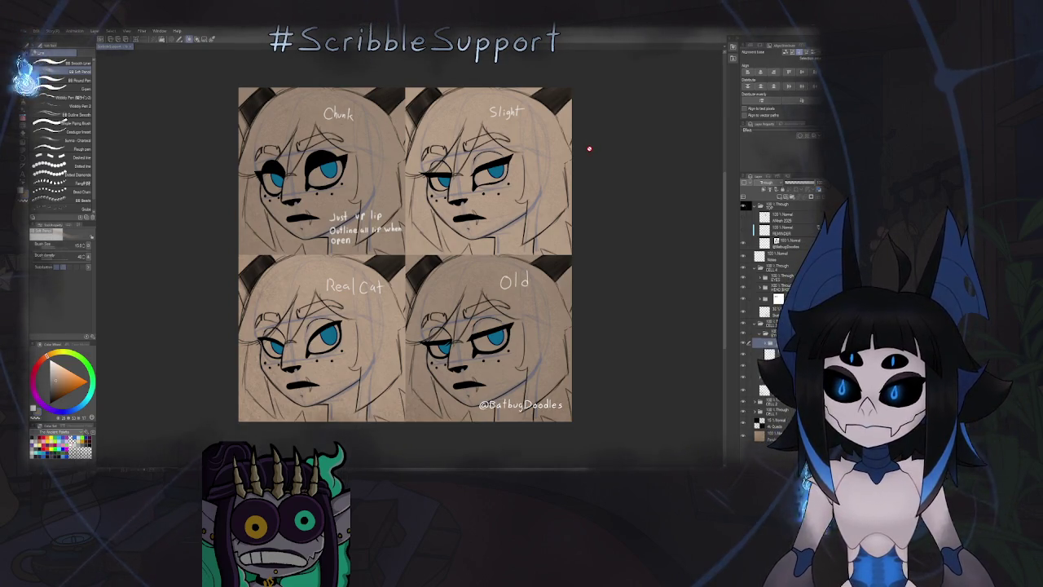
# Recentre and zoom the four-face sheet, then add a new empty raster layer, Layer 1.
pyautogui.moveTo(589, 151); pyautogui.dragTo(610, 156)
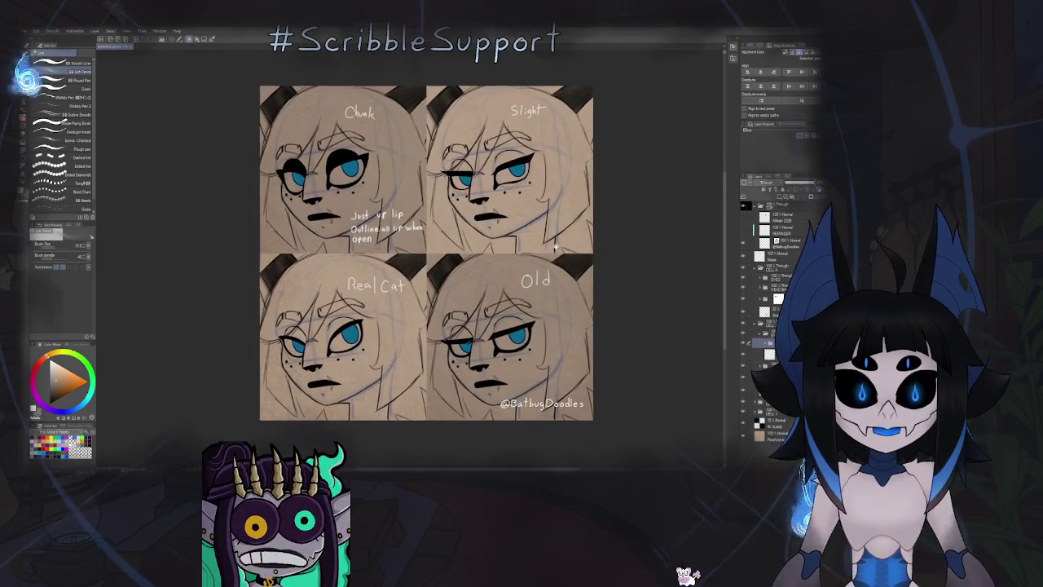
pyautogui.scroll(2, 553, 252)
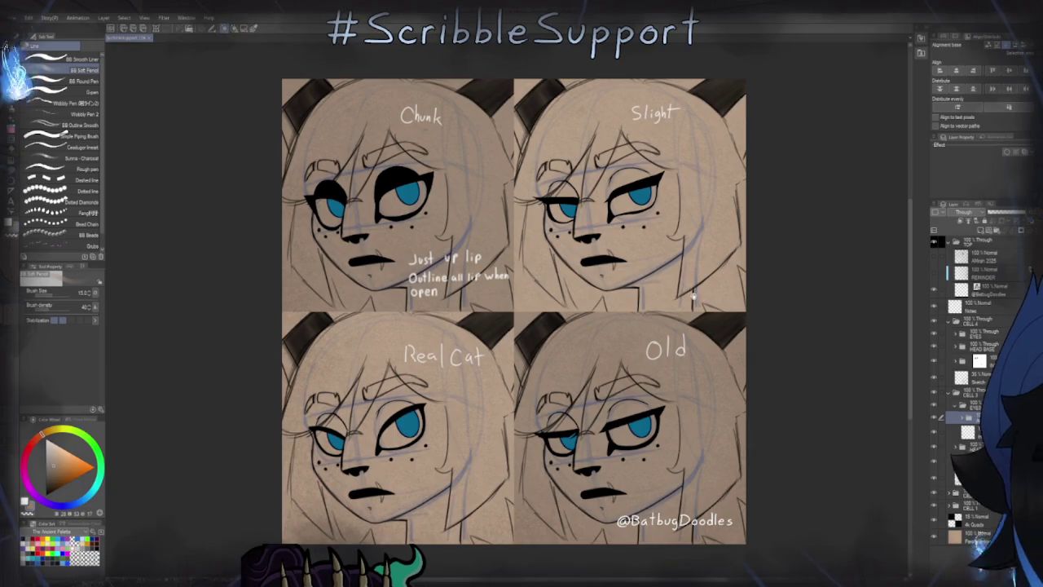
pyautogui.moveTo(692, 298)
pyautogui.mouseDown()
pyautogui.moveTo(636, 317)
pyautogui.moveTo(649, 310)
pyautogui.mouseUp()
pyautogui.scroll(1, 650, 307)
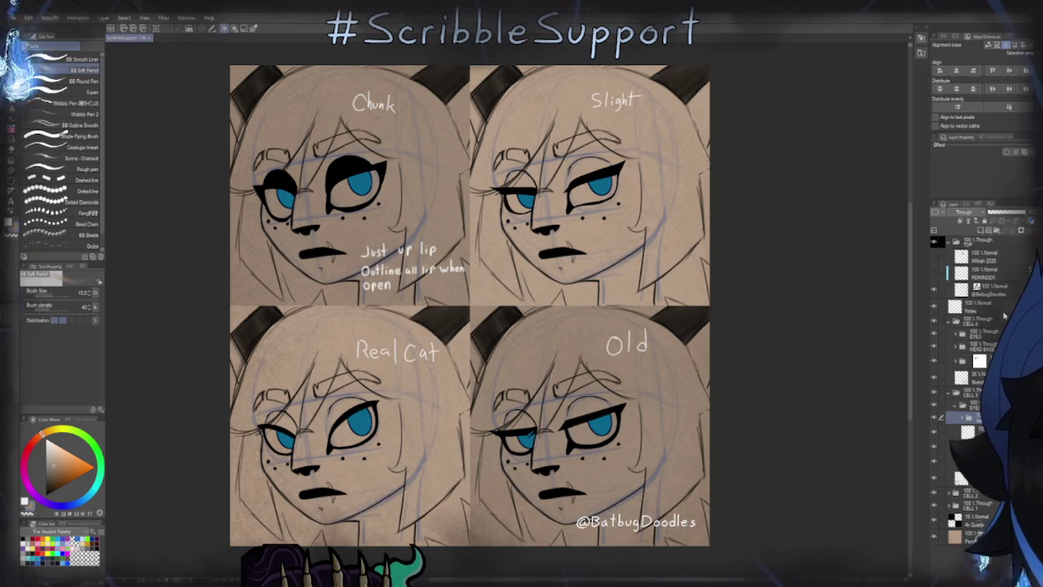
pyautogui.hotkey('ctrl', 'shift', 'n')
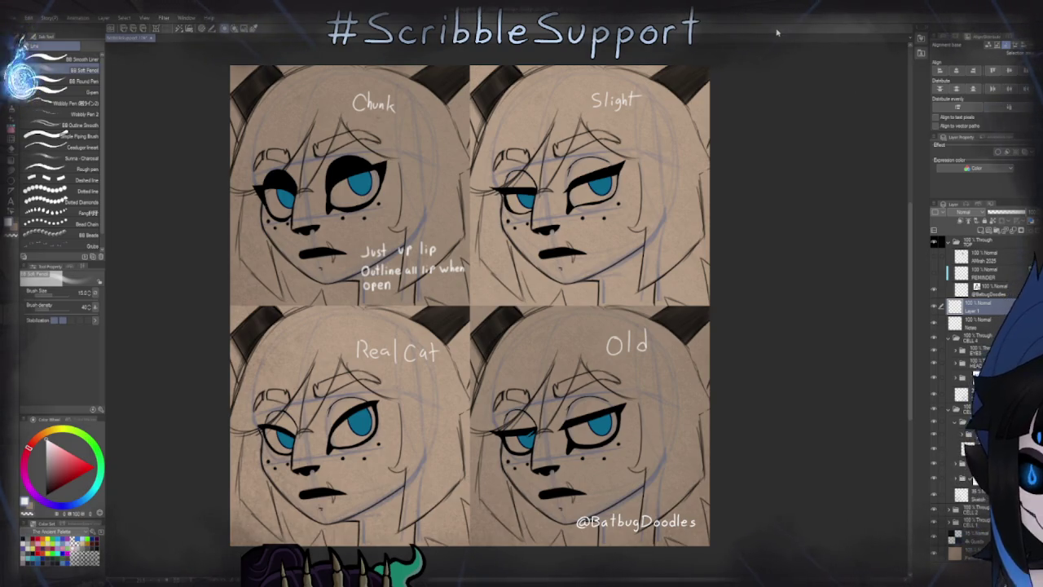
# Switch to the BB Smooth Liner, undo a trial stroke on the Slight face, and zoom to the Old face.
pyautogui.click(88, 60)
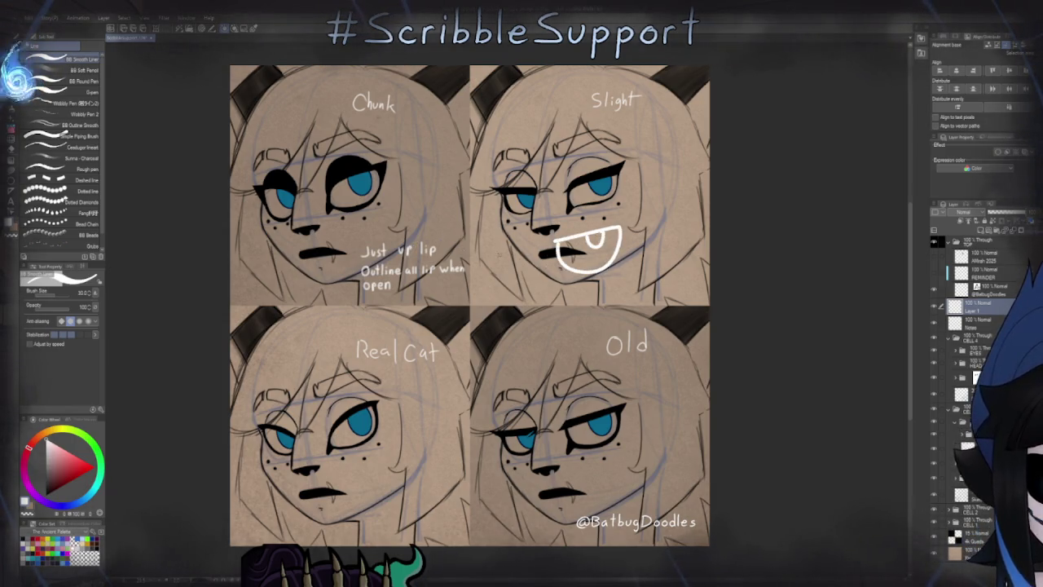
pyautogui.moveTo(486, 254)
pyautogui.mouseDown()
pyautogui.moveTo(528, 246)
pyautogui.moveTo(512, 278)
pyautogui.mouseUp()
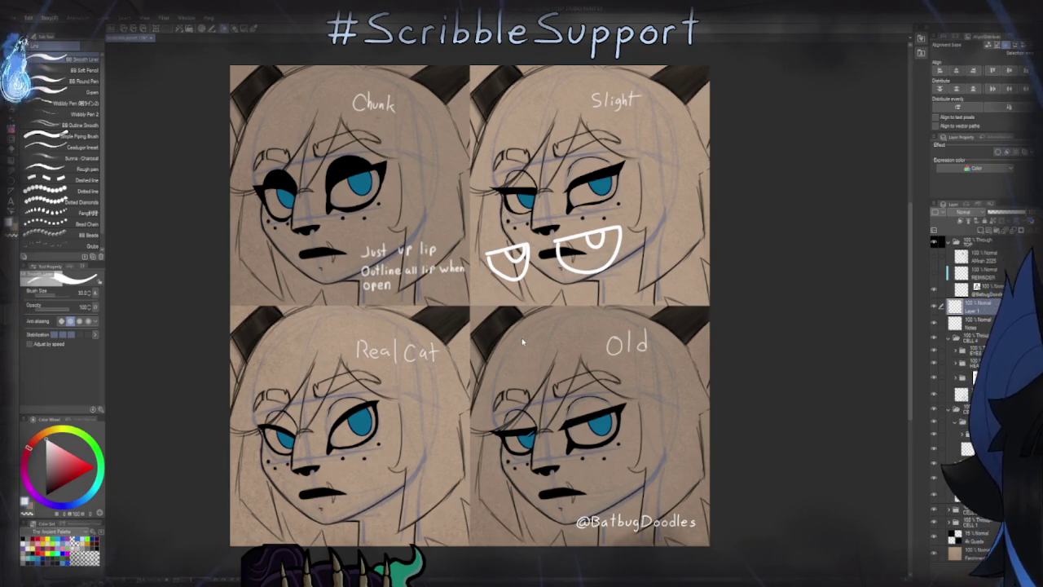
pyautogui.hotkey('ctrl', 'z')
pyautogui.hotkey('ctrl', 'z')
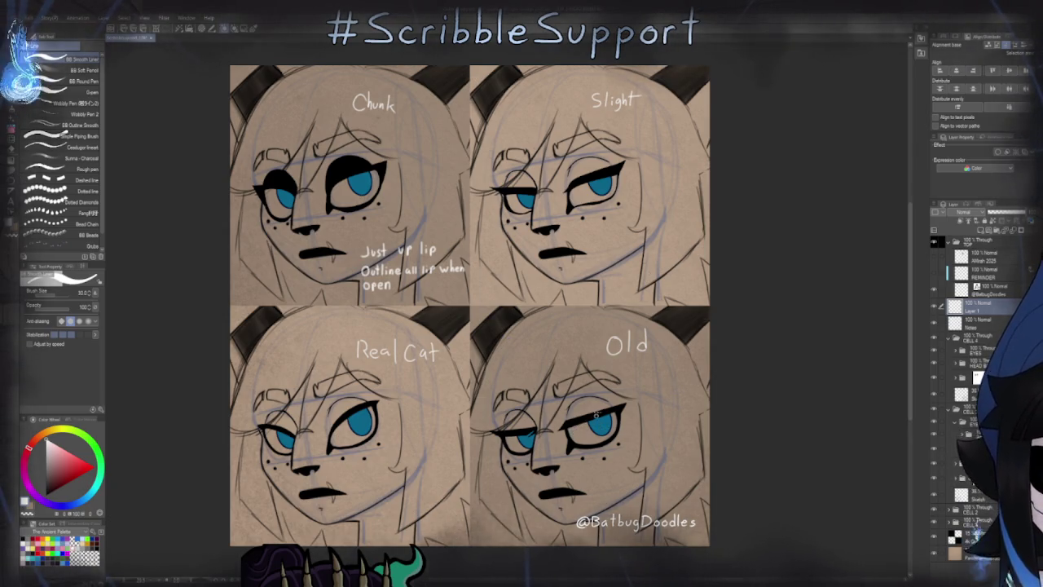
pyautogui.scroll(5, 619, 383)
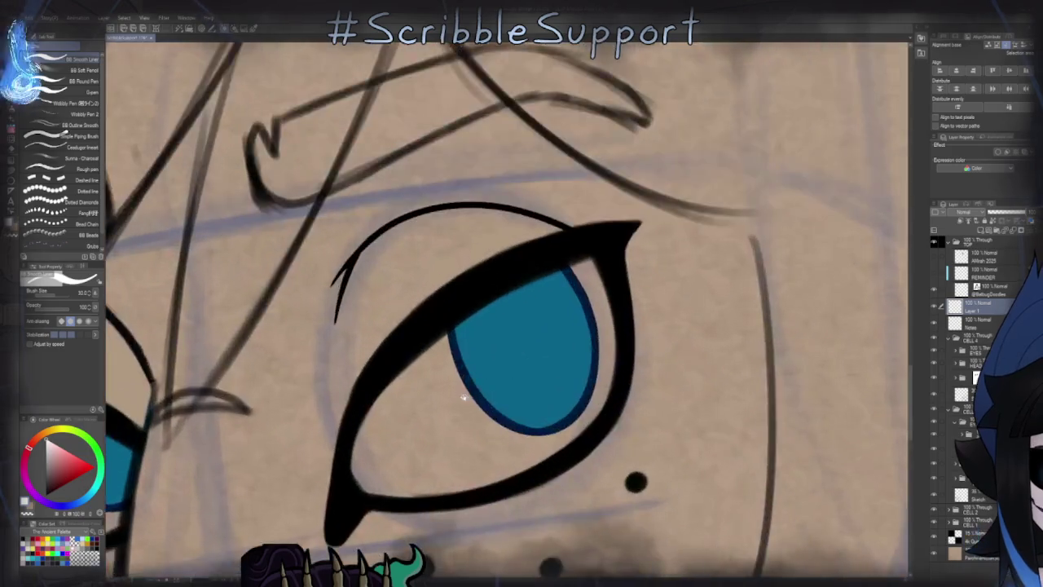
pyautogui.scroll(-5, 665, 303)
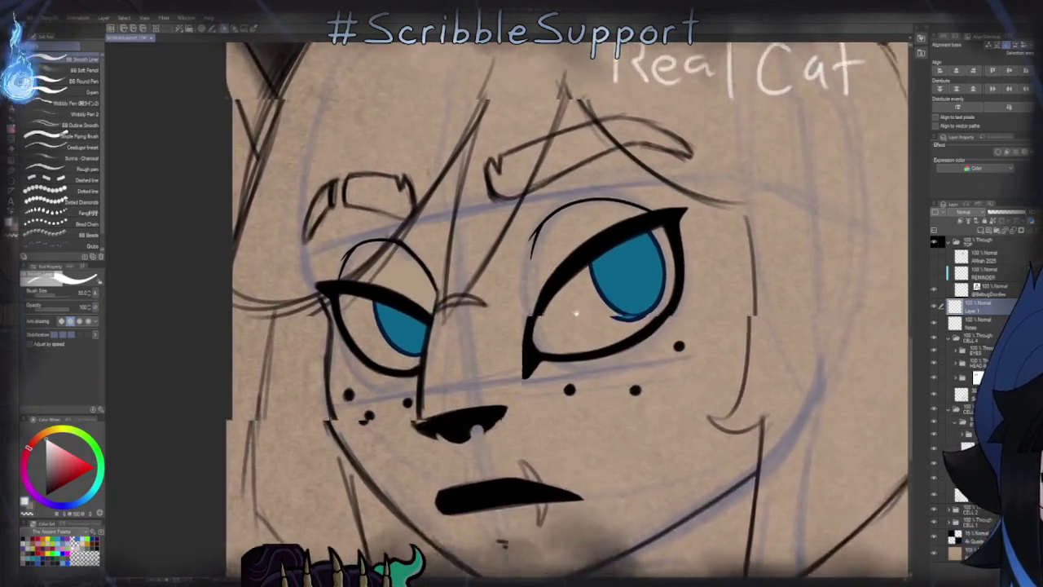
pyautogui.scroll(-4, 720, 303)
pyautogui.scroll(3, 414, 289)
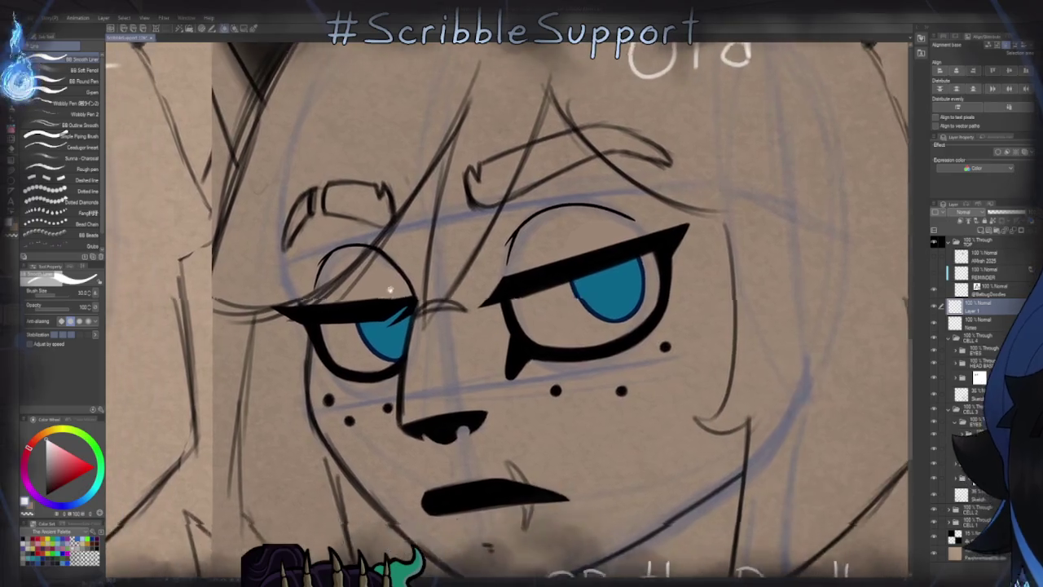
pyautogui.scroll(2, 413, 289)
pyautogui.scroll(-2, 413, 289)
pyautogui.scroll(2, 405, 277)
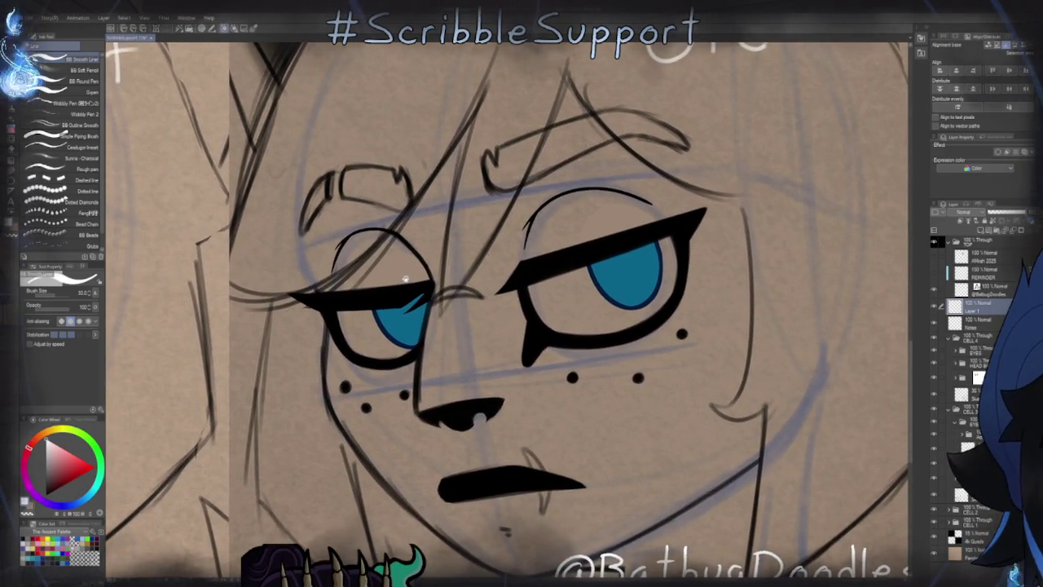
pyautogui.scroll(1, 405, 278)
pyautogui.scroll(-1, 465, 291)
pyautogui.scroll(-1, 265, 321)
pyautogui.scroll(1, 692, 318)
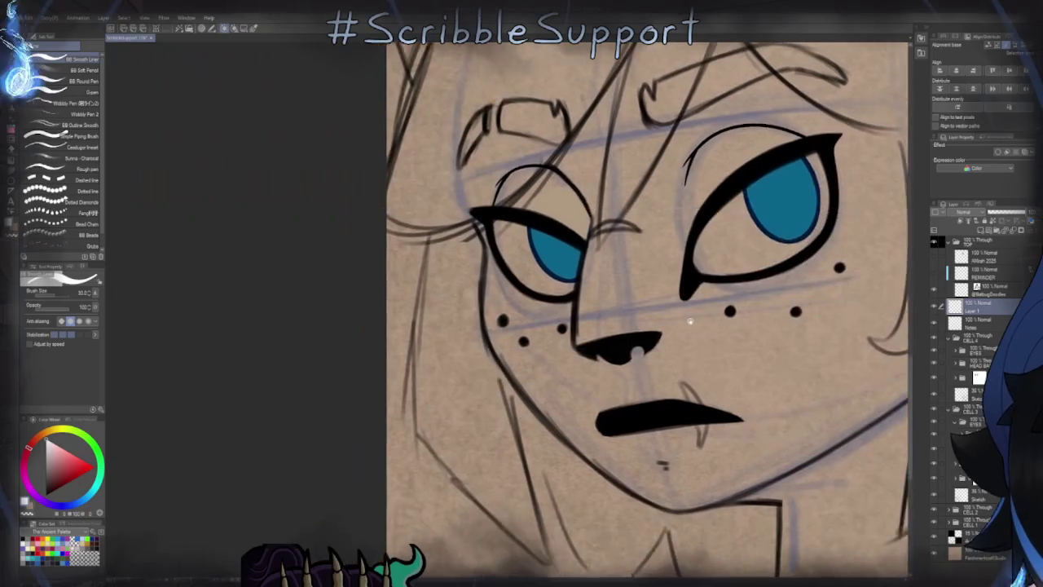
pyautogui.scroll(1, 511, 369)
pyautogui.scroll(-1, 511, 370)
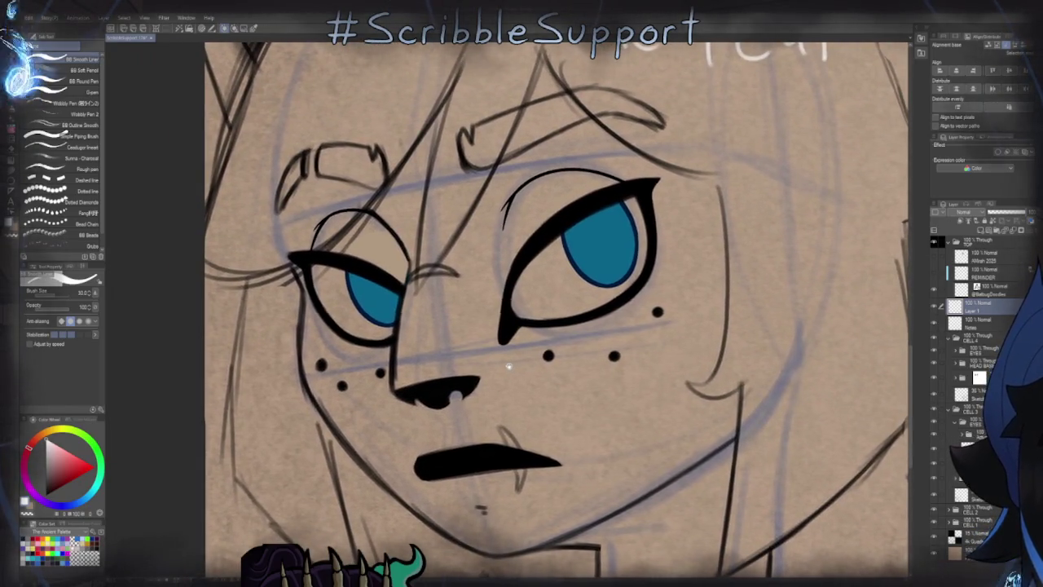
pyautogui.scroll(-1, 613, 318)
pyautogui.moveTo(613, 318); pyautogui.dragTo(231, 344)
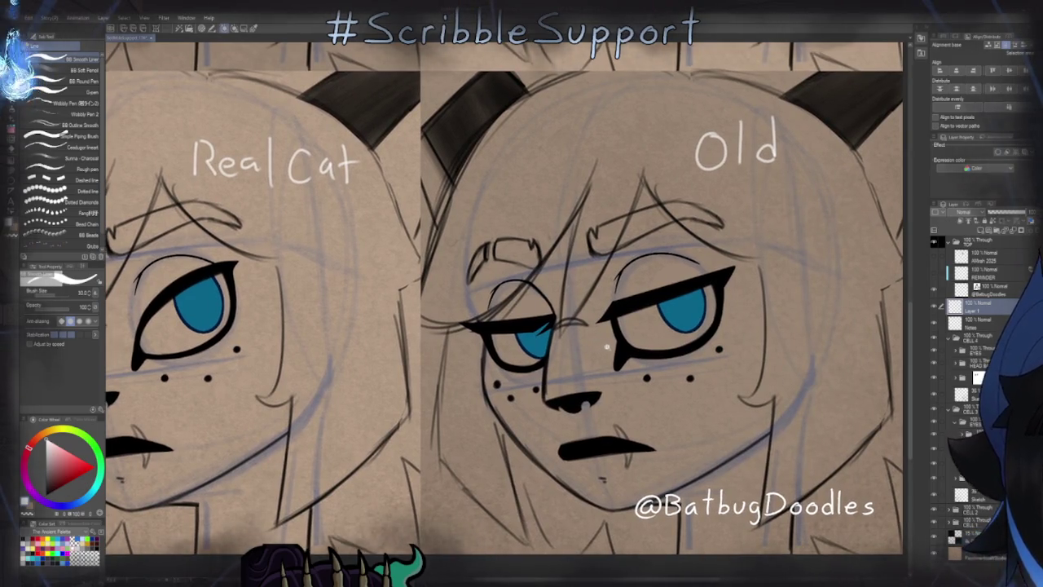
pyautogui.scroll(1, 605, 348)
pyautogui.scroll(2, 628, 334)
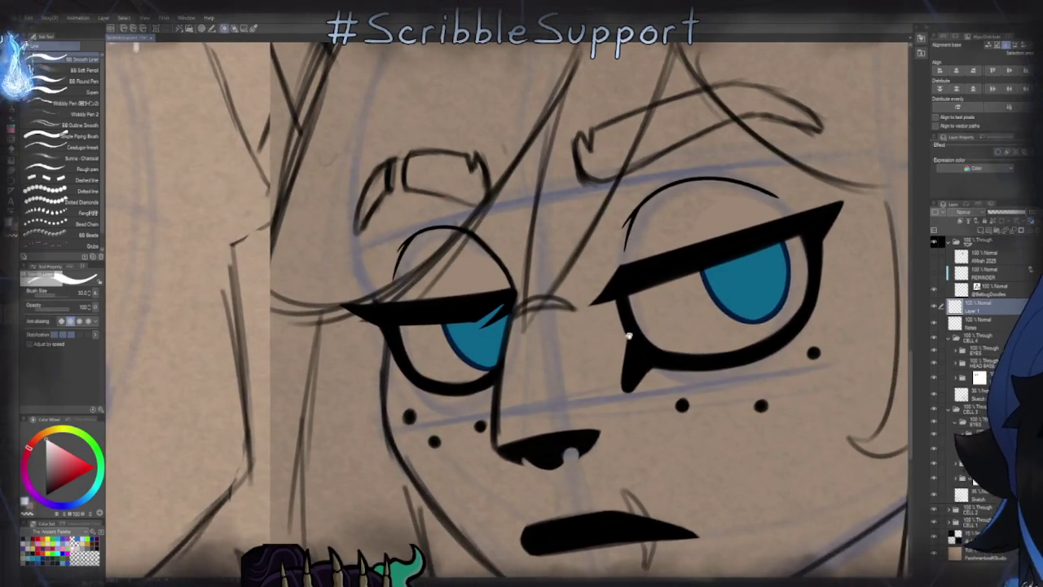
pyautogui.scroll(-2, 628, 334)
pyautogui.scroll(-1, 576, 292)
pyautogui.scroll(-3, 598, 280)
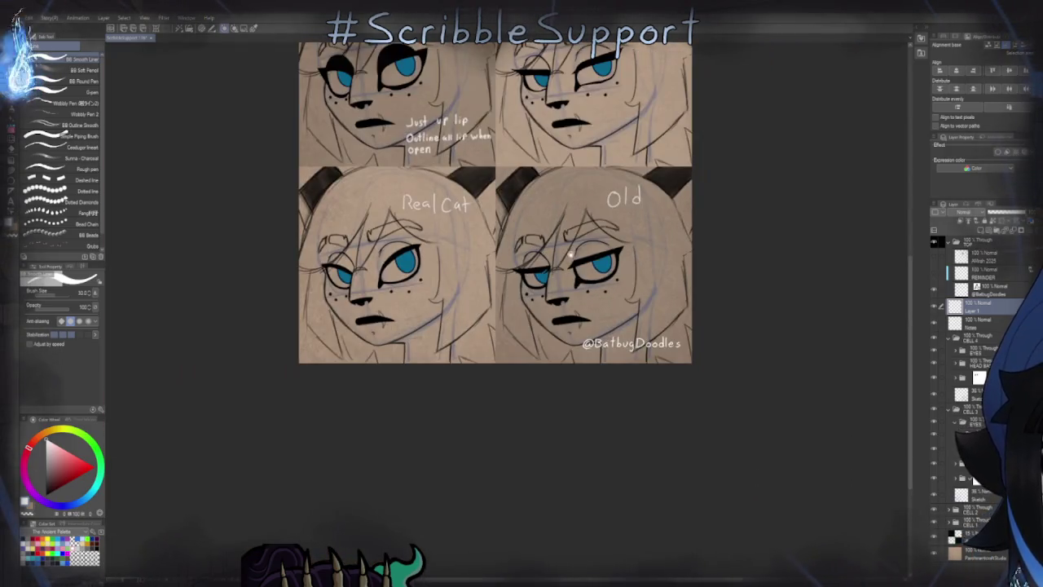
pyautogui.scroll(-1, 600, 389)
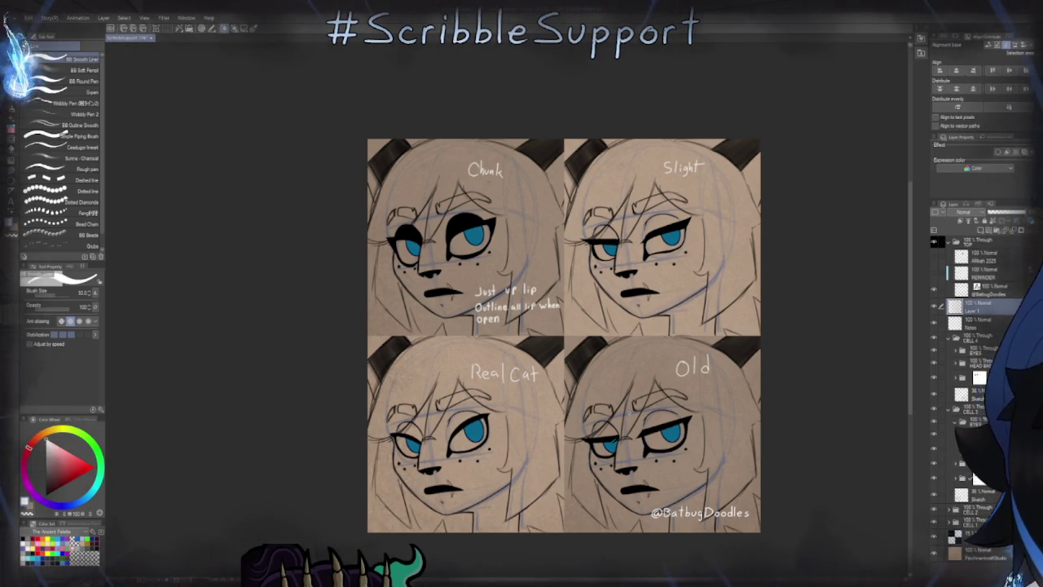
pyautogui.scroll(2, 649, 326)
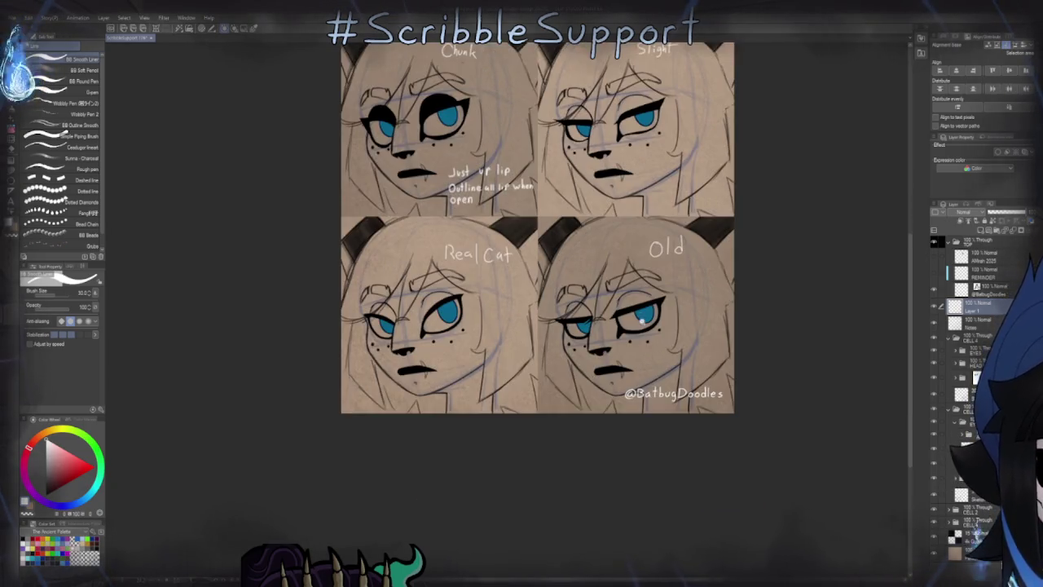
pyautogui.scroll(2, 650, 326)
pyautogui.scroll(-1, 649, 326)
pyautogui.scroll(1, 644, 317)
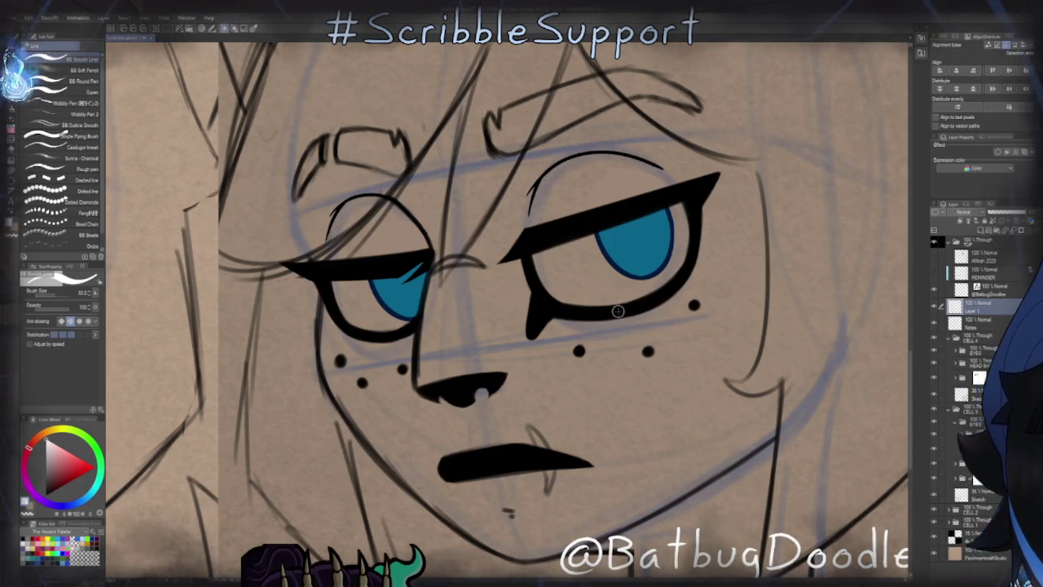
pyautogui.scroll(-3, 618, 311)
pyautogui.moveTo(620, 320)
pyautogui.mouseDown()
pyautogui.moveTo(652, 404)
pyautogui.moveTo(481, 375)
pyautogui.moveTo(505, 363)
pyautogui.mouseUp()
pyautogui.scroll(2, 652, 406)
pyautogui.scroll(3, 481, 375)
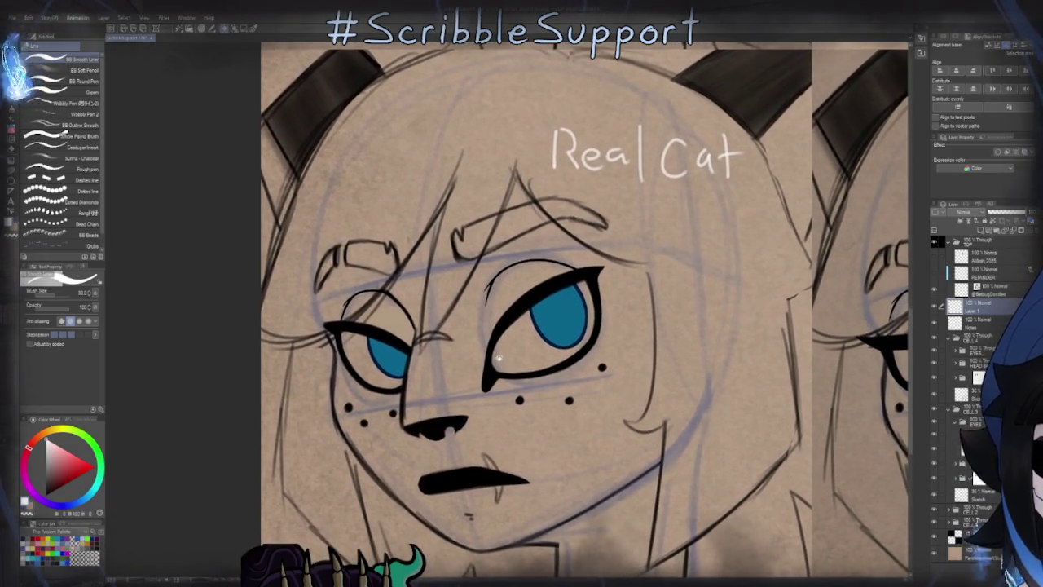
pyautogui.moveTo(522, 255); pyautogui.dragTo(542, 323)
pyautogui.scroll(3, 542, 323)
pyautogui.scroll(-2, 542, 324)
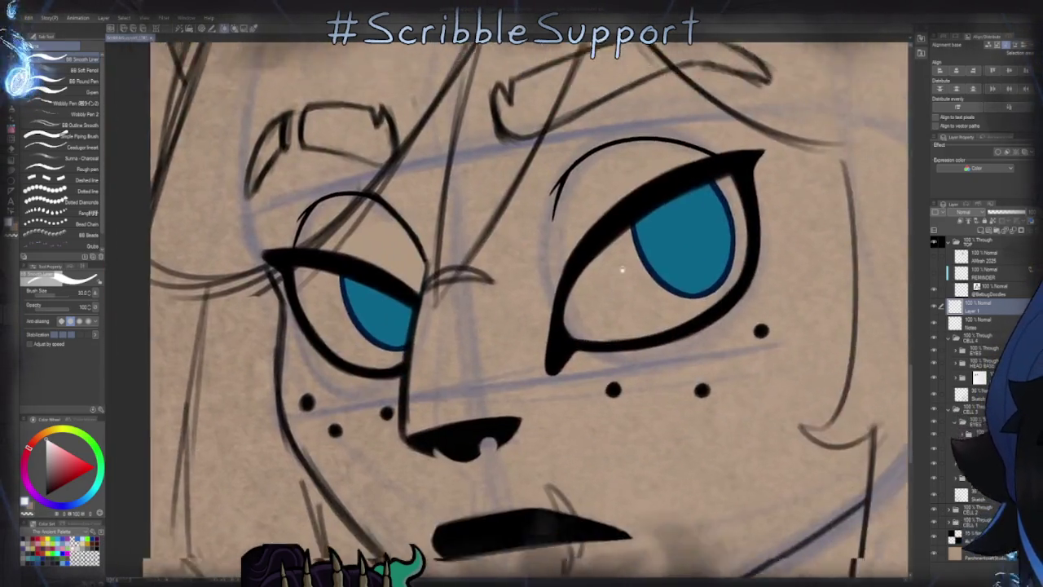
pyautogui.moveTo(644, 293); pyautogui.dragTo(575, 229)
pyautogui.scroll(-2, 575, 229)
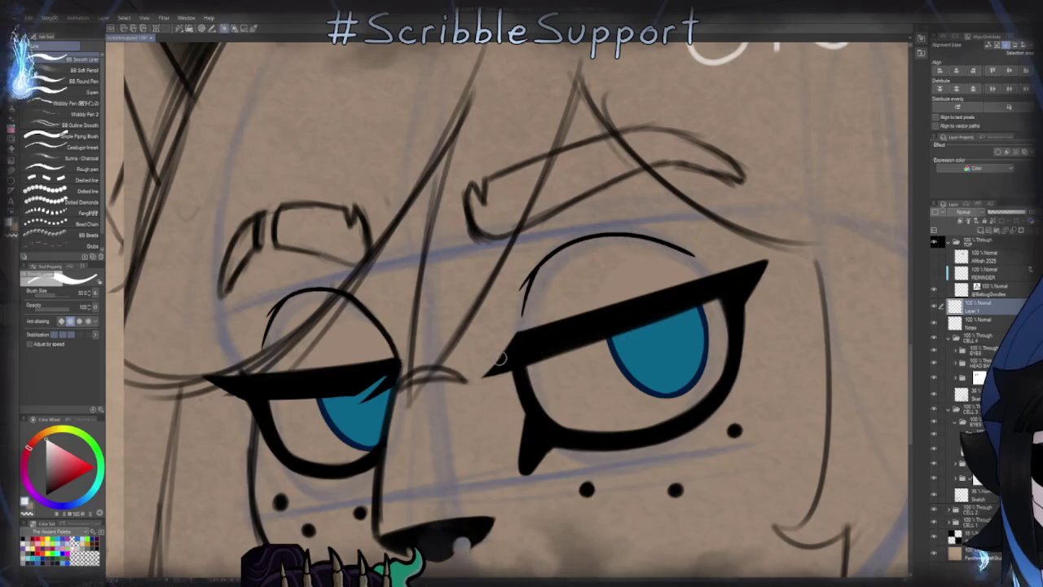
pyautogui.moveTo(491, 352); pyautogui.dragTo(795, 264)
pyautogui.hotkey('ctrl', 'z')
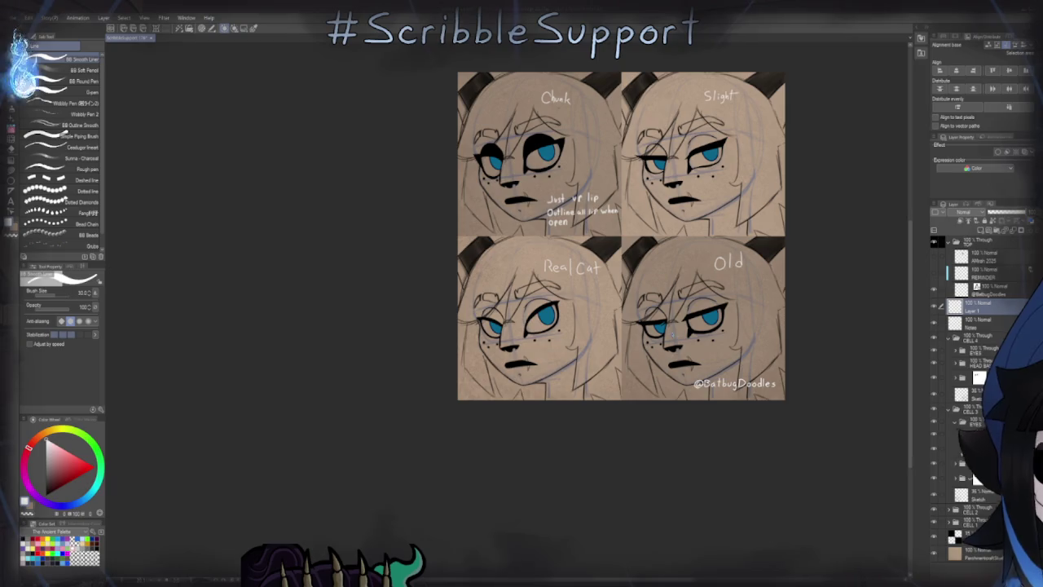
pyautogui.moveTo(619, 236); pyautogui.dragTo(601, 215)
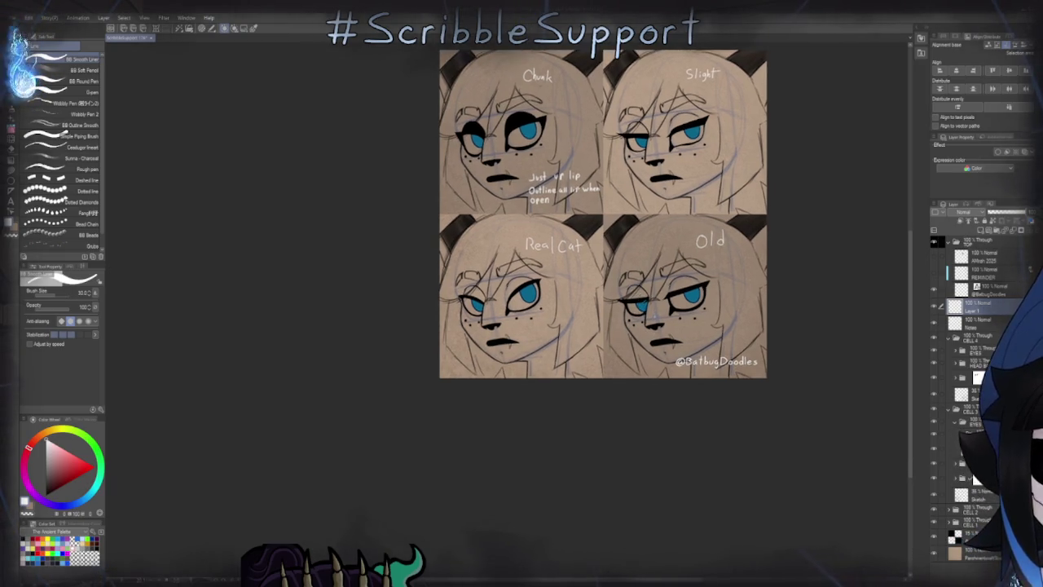
pyautogui.scroll(5, 459, 404)
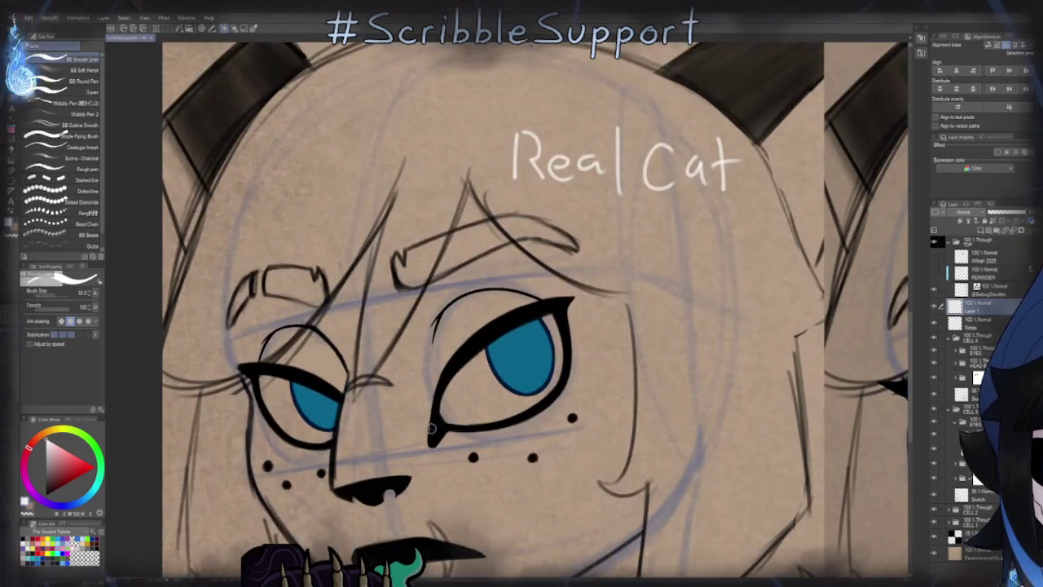
pyautogui.scroll(1, 459, 405)
pyautogui.scroll(-2, 458, 403)
pyautogui.scroll(-1, 489, 383)
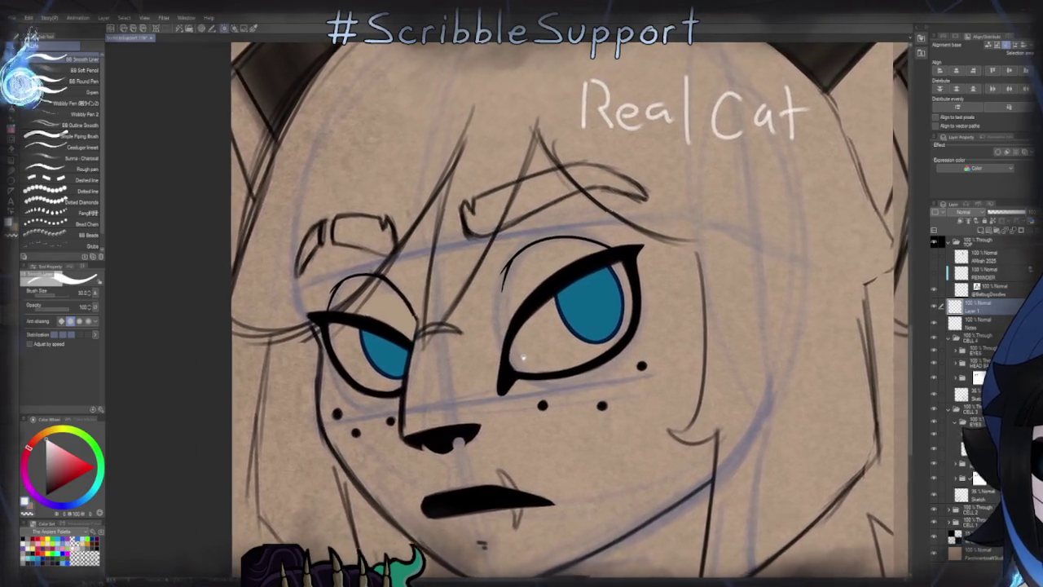
pyautogui.scroll(-1, 513, 367)
pyautogui.scroll(-2, 539, 353)
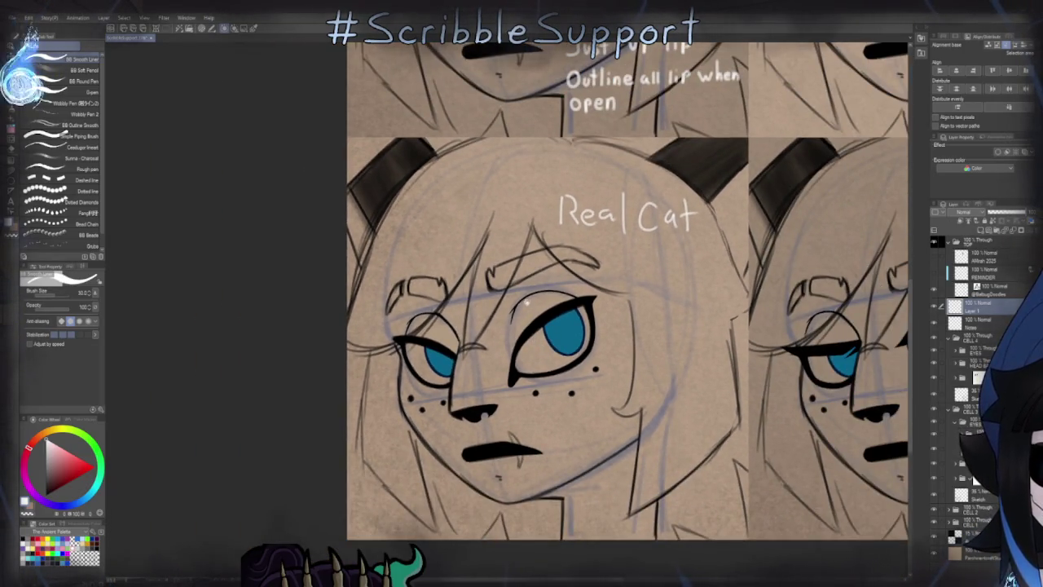
pyautogui.scroll(3, 538, 318)
pyautogui.scroll(2, 549, 324)
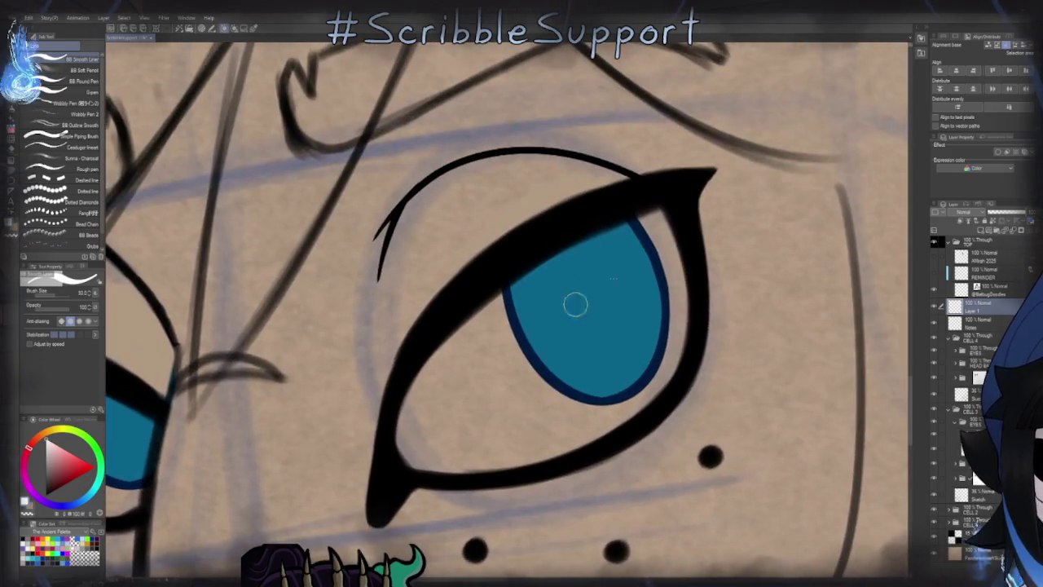
pyautogui.moveTo(410, 482); pyautogui.dragTo(369, 364)
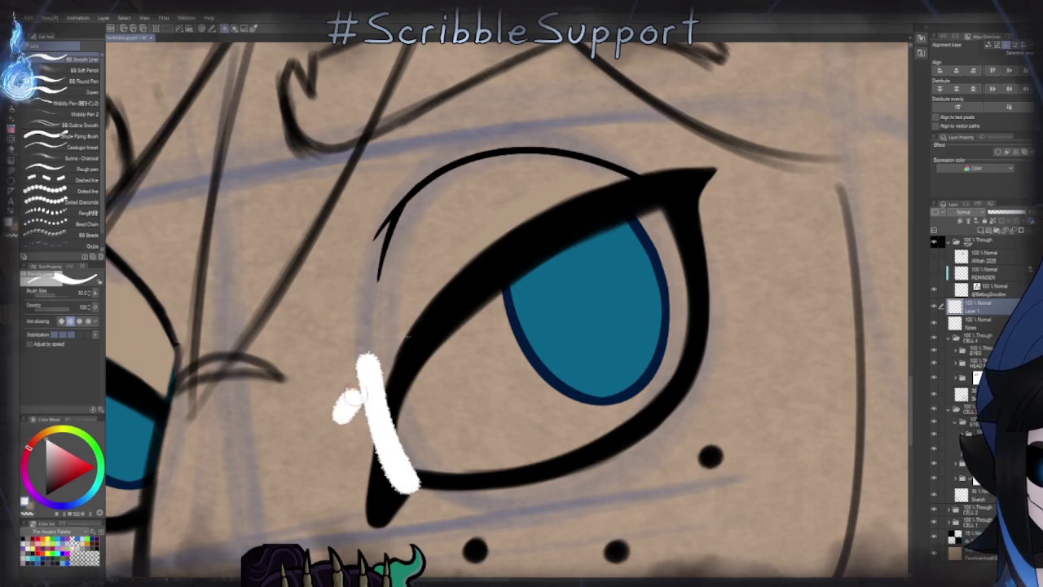
pyautogui.moveTo(349, 407); pyautogui.dragTo(757, 187)
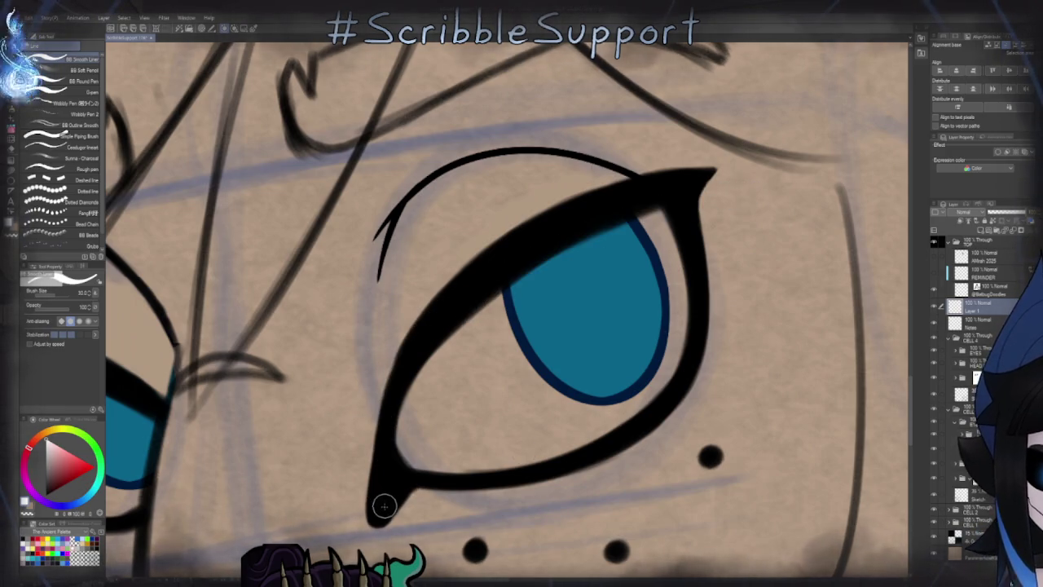
pyautogui.moveTo(384, 506); pyautogui.dragTo(760, 181)
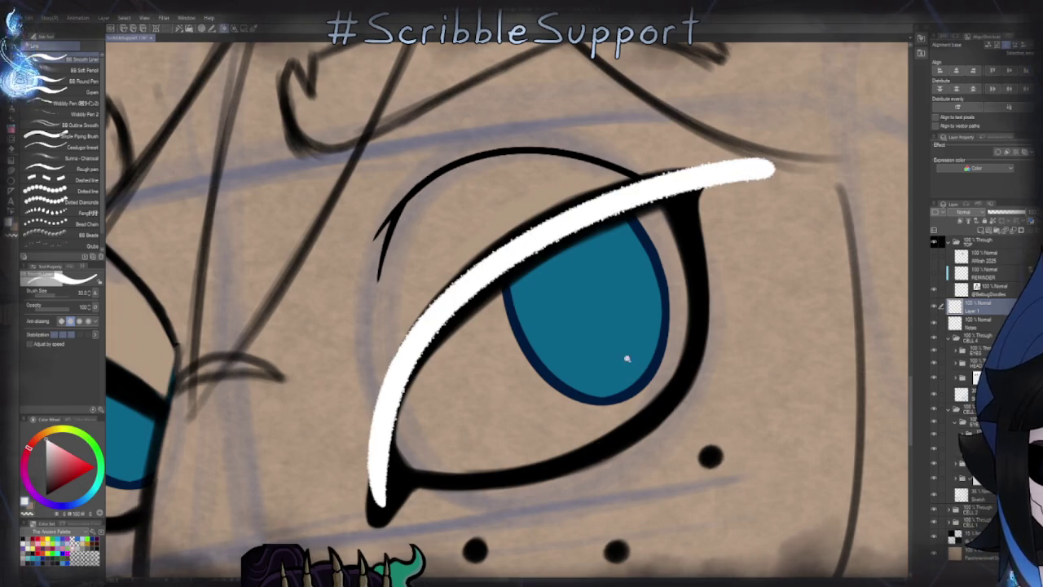
pyautogui.scroll(-5, 603, 367)
pyautogui.scroll(-3, 584, 442)
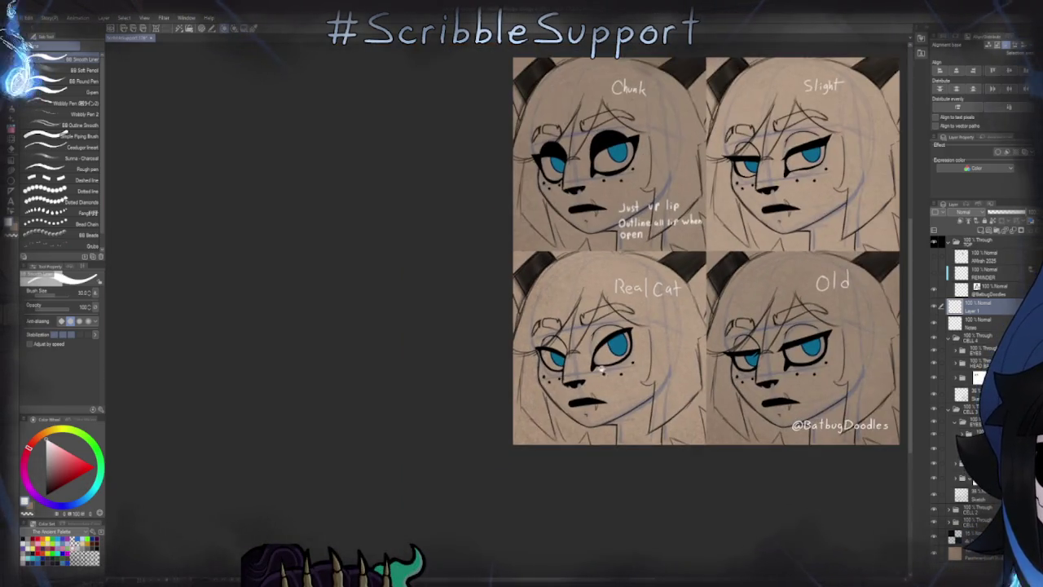
pyautogui.moveTo(614, 320); pyautogui.dragTo(543, 319)
pyautogui.scroll(1, 543, 319)
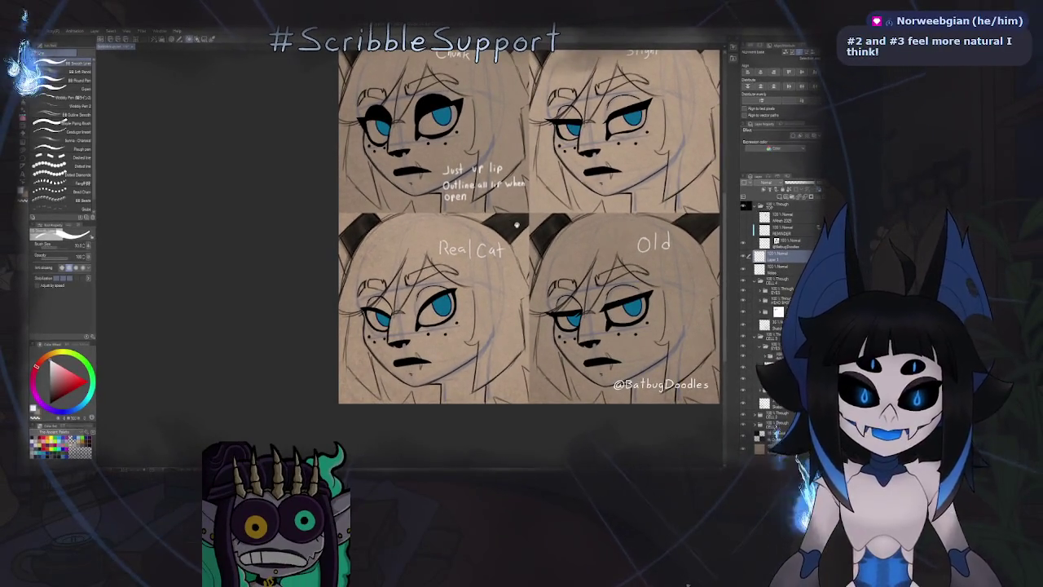
pyautogui.moveTo(545, 235)
pyautogui.mouseDown()
pyautogui.moveTo(449, 305)
pyautogui.moveTo(467, 279)
pyautogui.mouseUp()
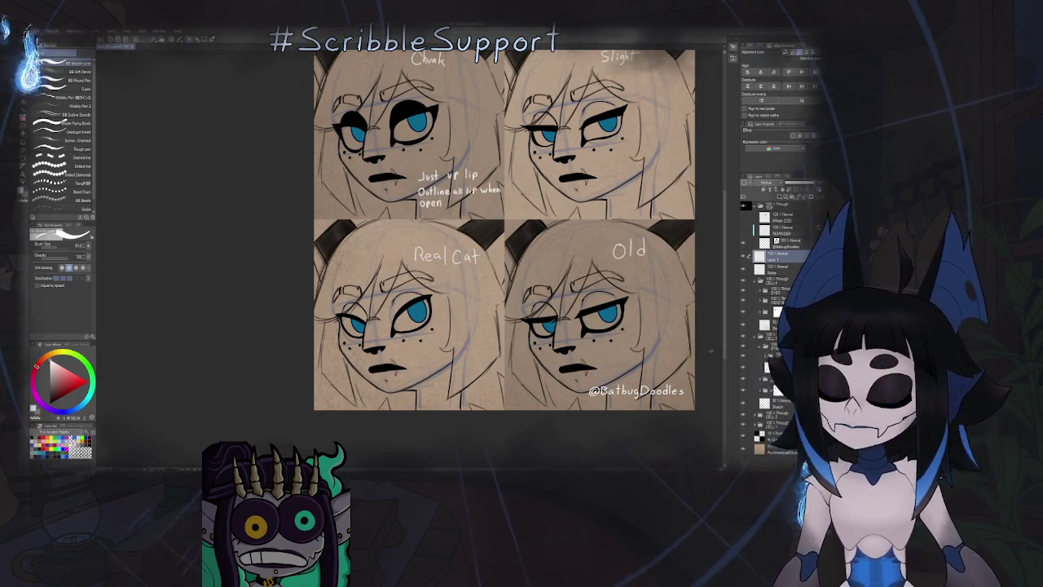
# Load the Wet Paint Brush from the painting brush presets.
pyautogui.press('b')
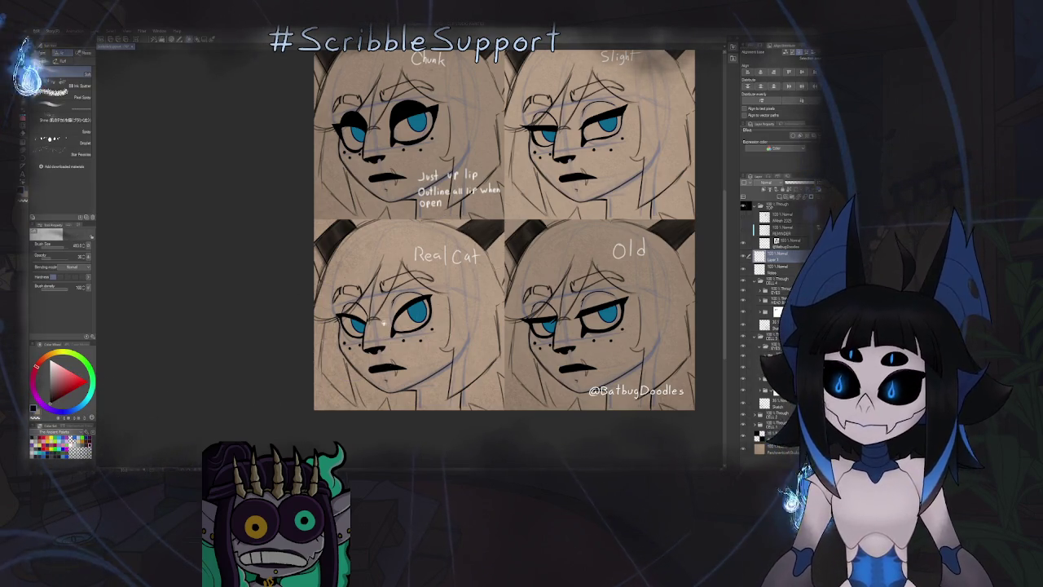
pyautogui.scroll(5, 369, 327)
pyautogui.scroll(-1, 562, 277)
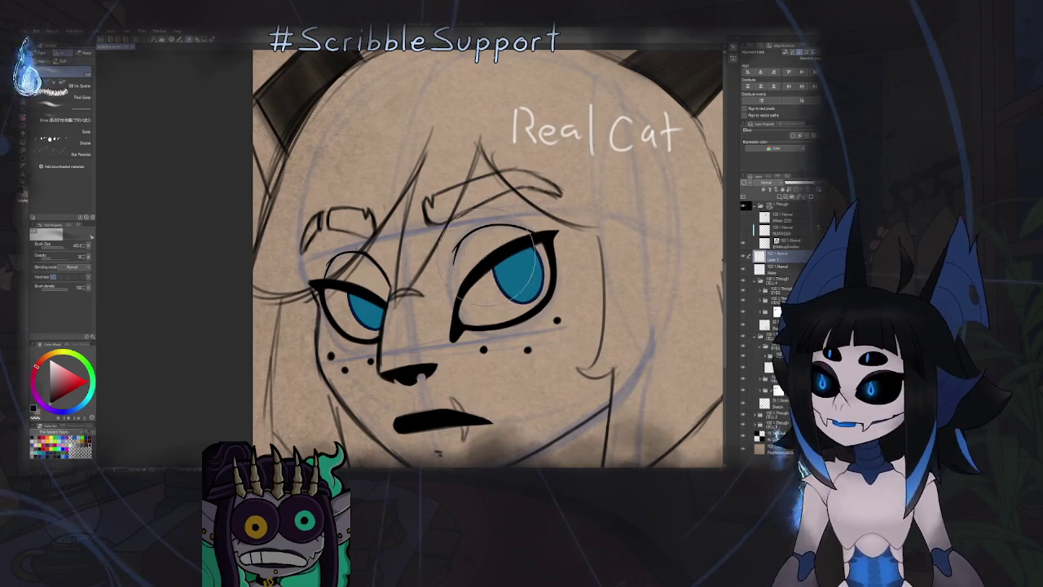
pyautogui.press('b')
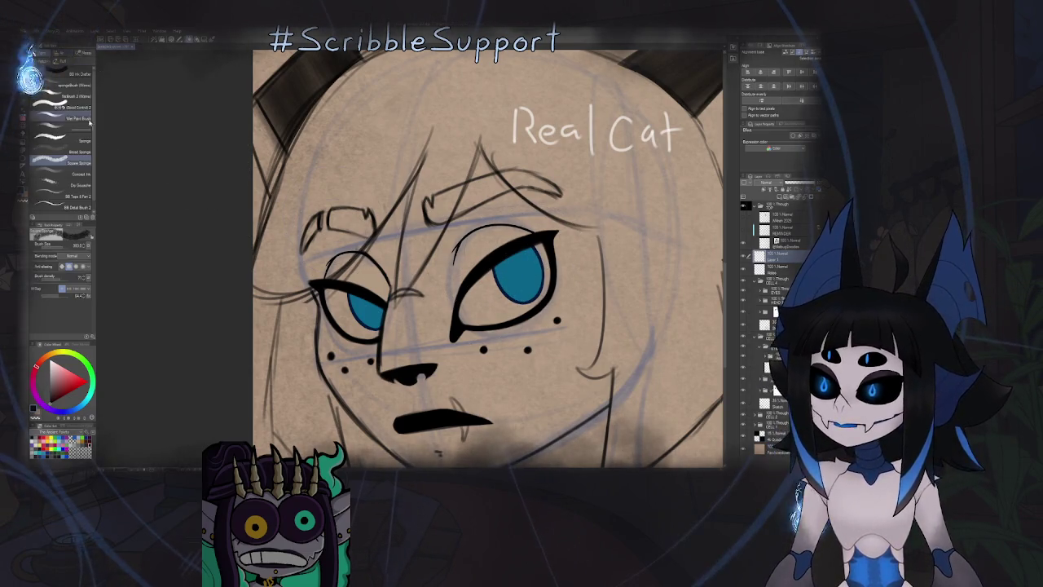
pyautogui.click(75, 120)
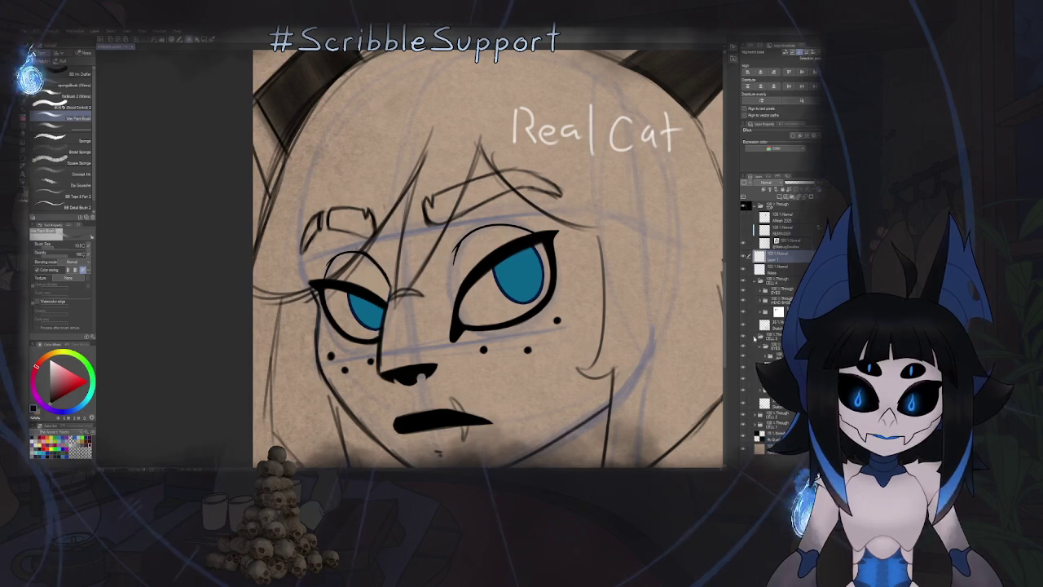
# Collapse the layer folders, expand the CELL 4 folder, and select its child layer.
pyautogui.click(767, 309)
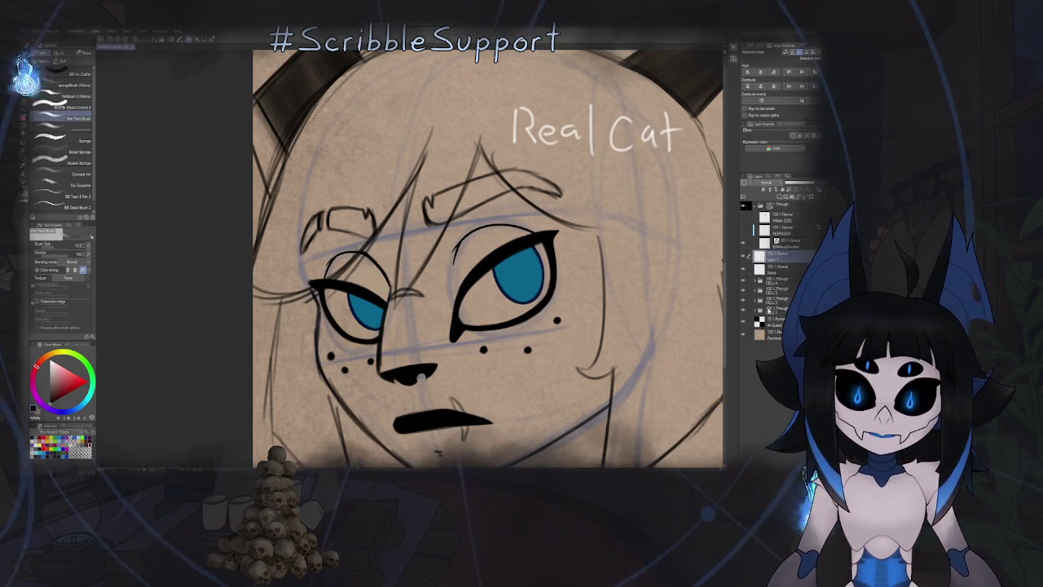
pyautogui.click(769, 320)
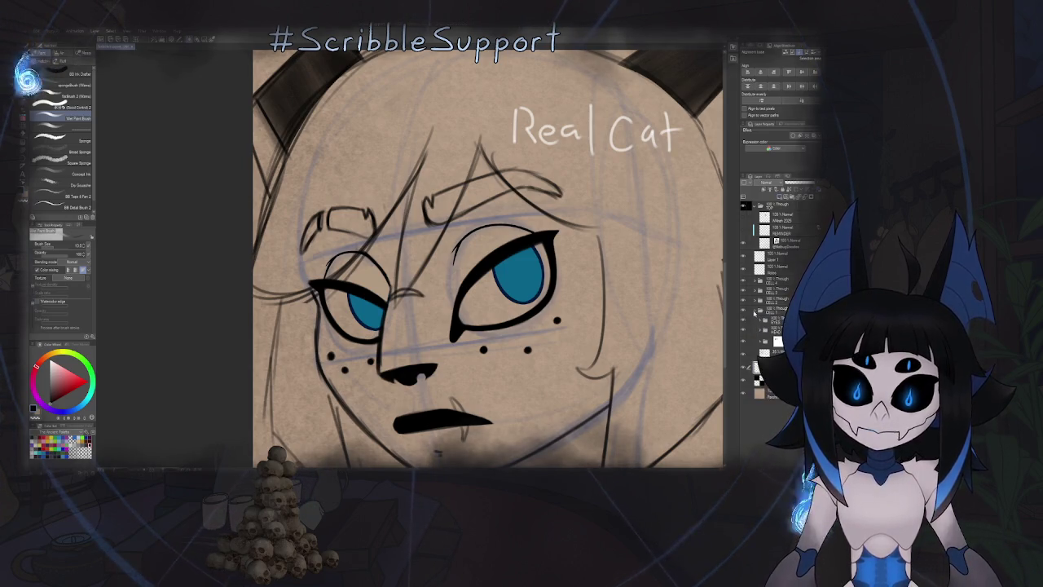
pyautogui.click(766, 353)
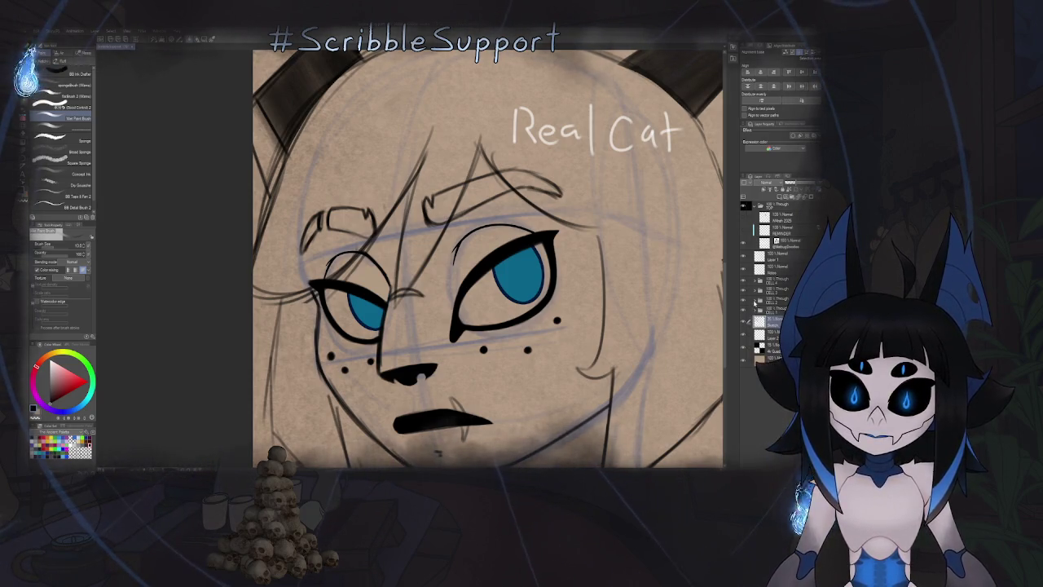
pyautogui.click(755, 301)
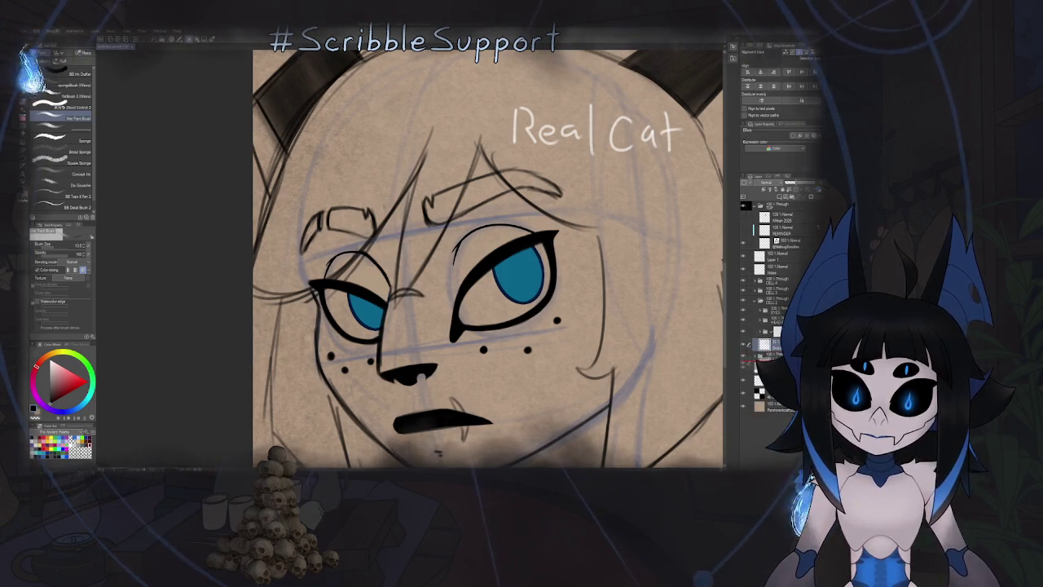
pyautogui.click(760, 320)
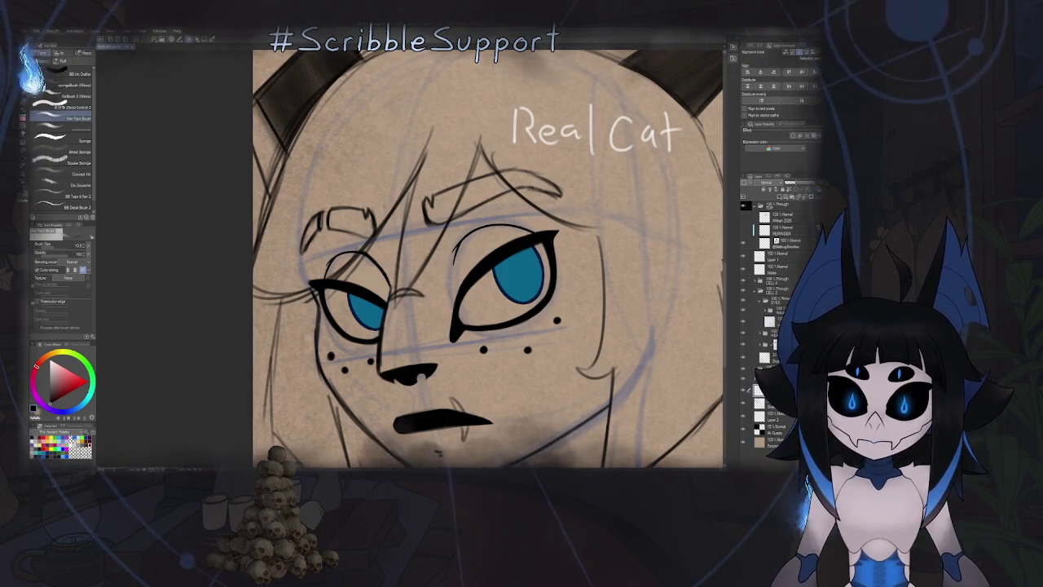
pyautogui.click(774, 343)
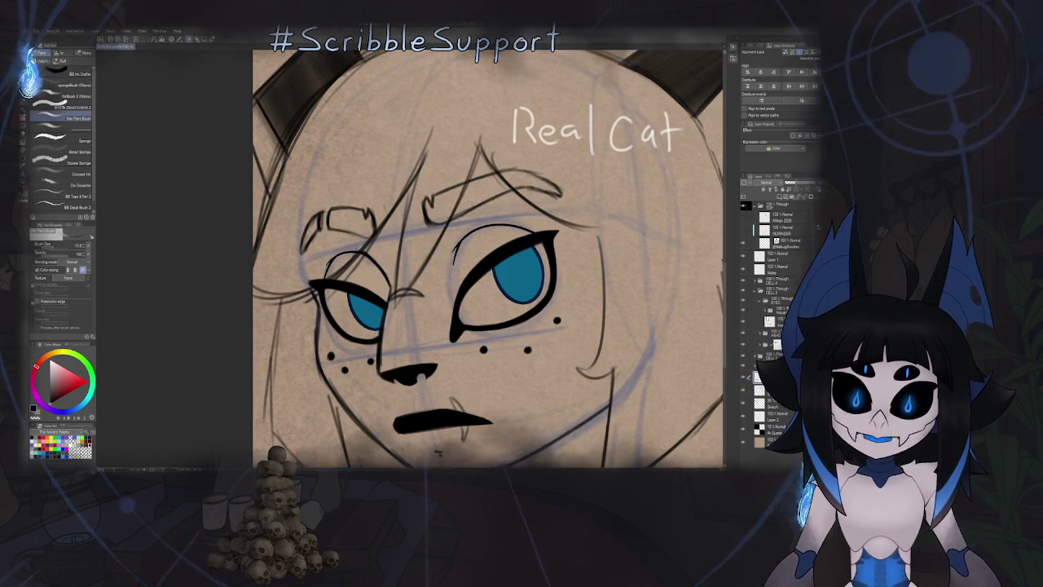
pyautogui.click(760, 292)
pyautogui.click(774, 280)
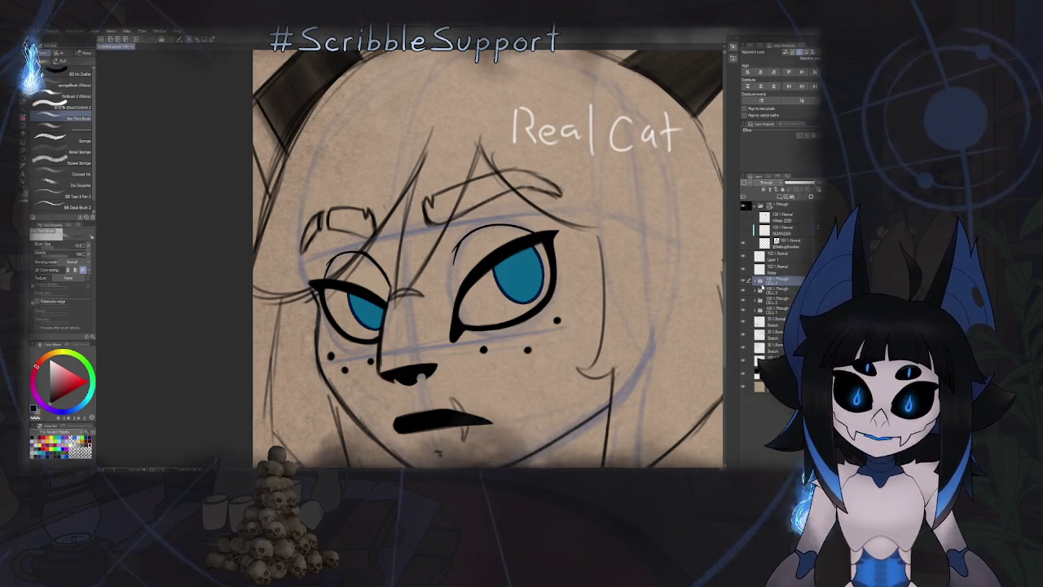
pyautogui.click(760, 280)
pyautogui.click(778, 311)
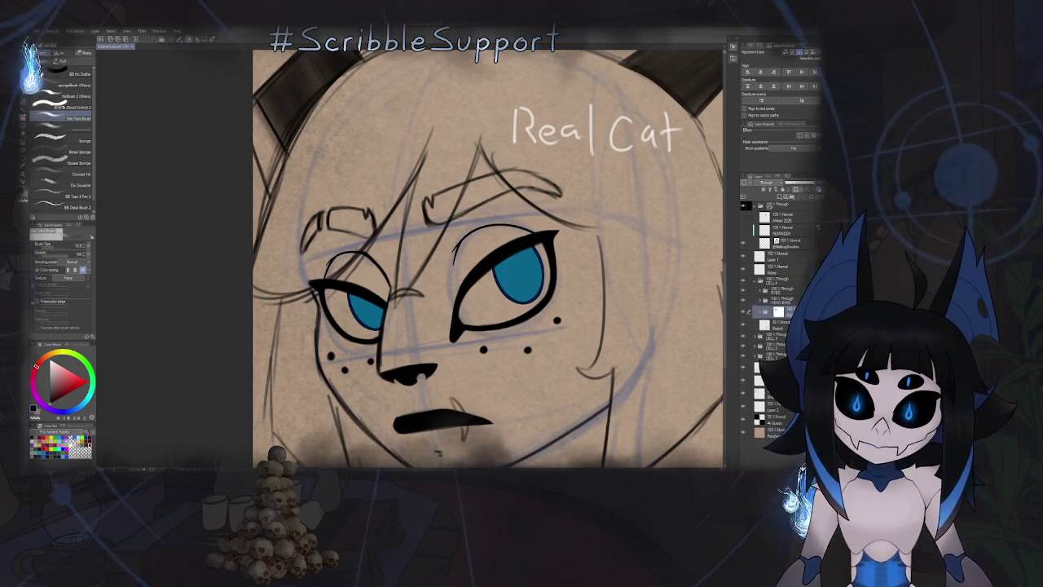
pyautogui.click(774, 352)
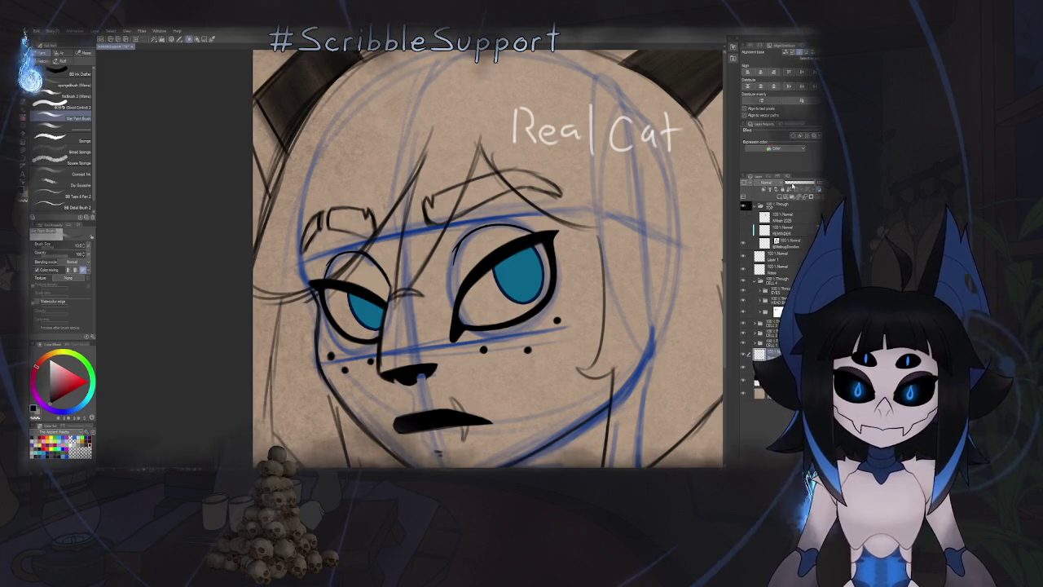
# Undo to fade the blue construction lines back to pale, then bring the Real Cat panel into view.
pyautogui.hotkey('ctrl', 'z')
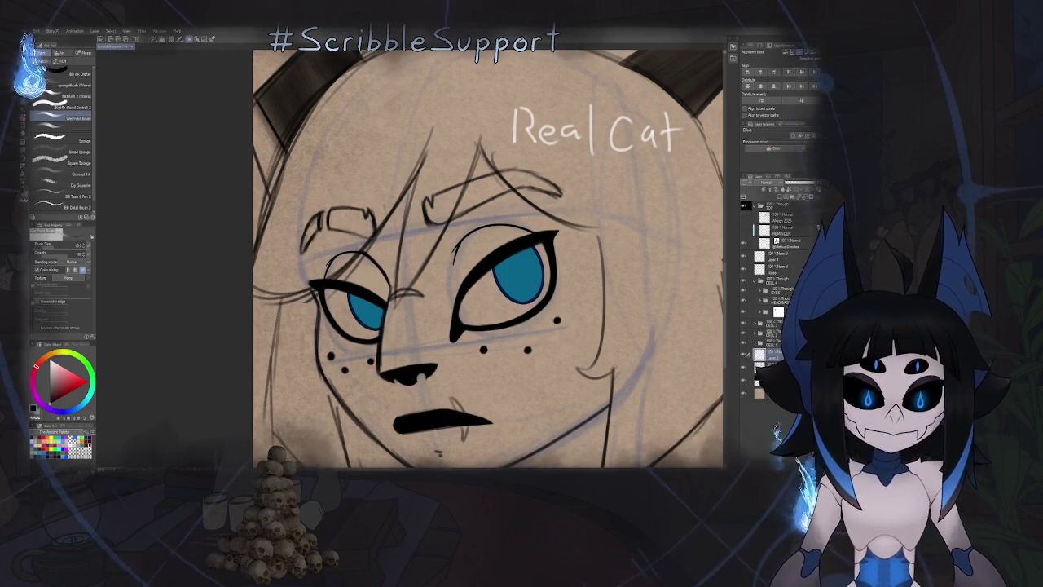
pyautogui.scroll(-5, 509, 251)
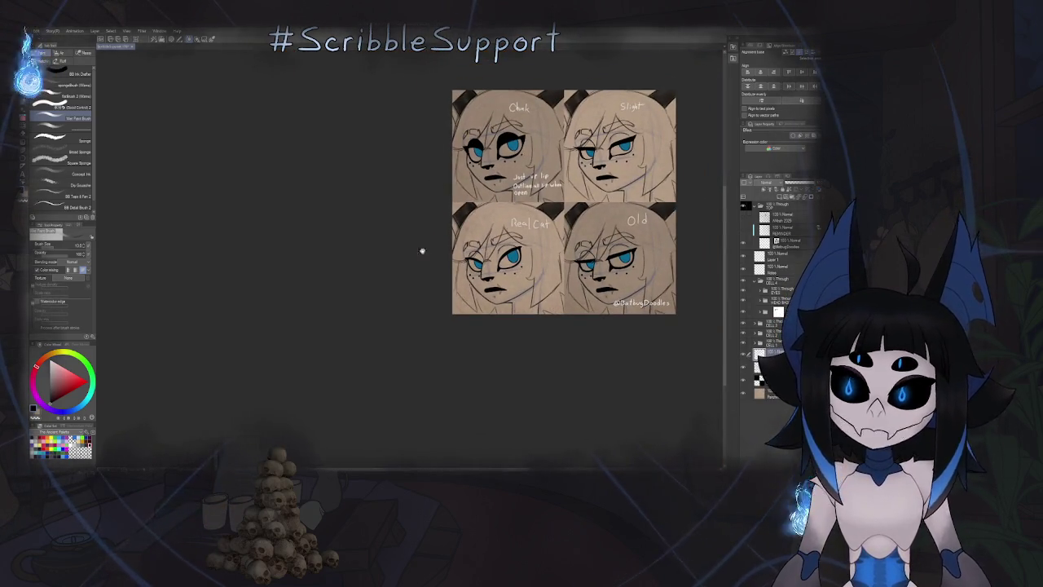
pyautogui.moveTo(481, 244); pyautogui.dragTo(444, 259)
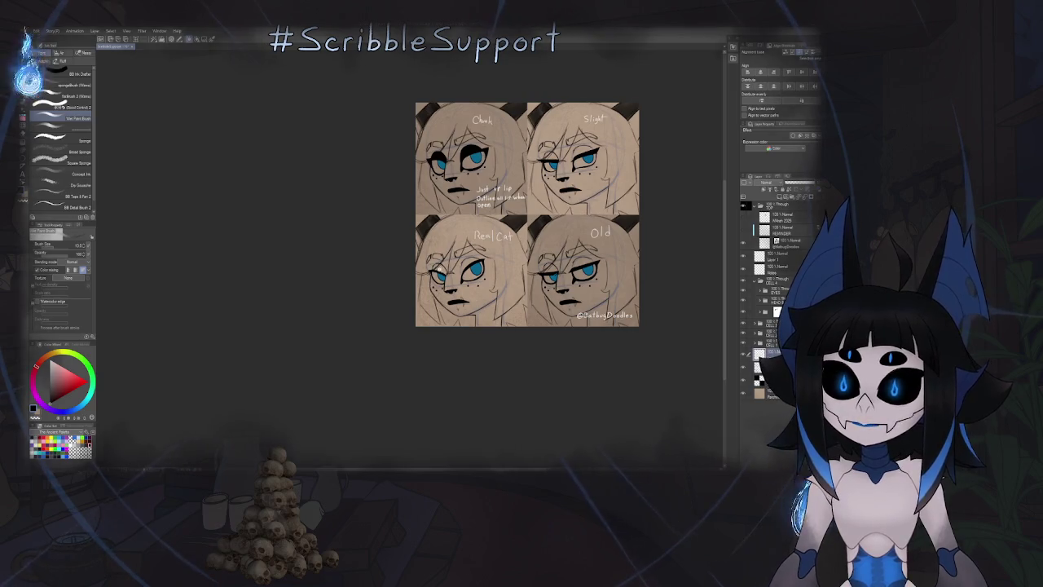
pyautogui.scroll(2, 462, 261)
pyautogui.scroll(1, 462, 262)
pyautogui.scroll(1, 481, 163)
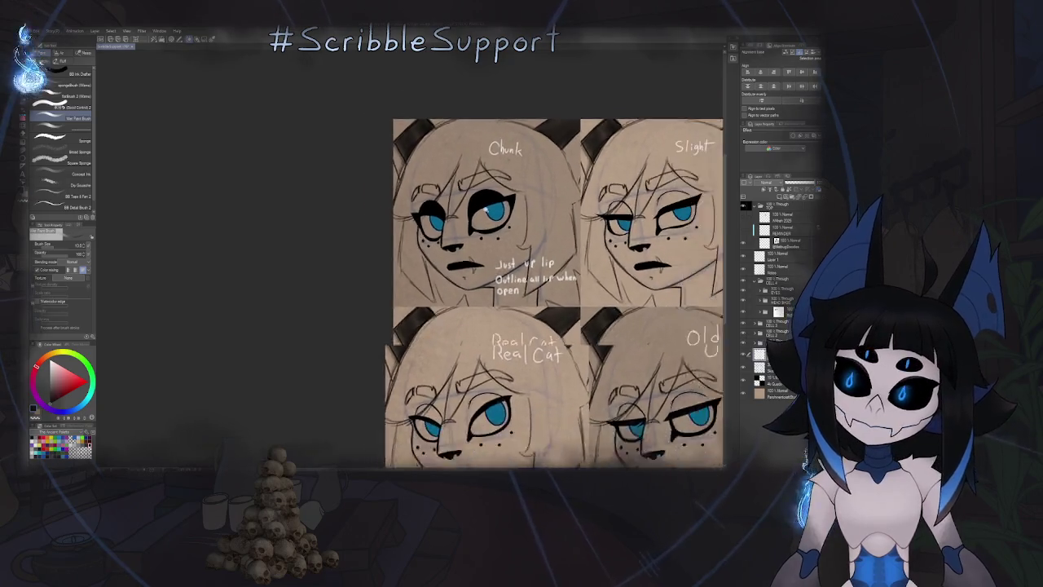
pyautogui.scroll(2, 473, 195)
pyautogui.scroll(1, 473, 236)
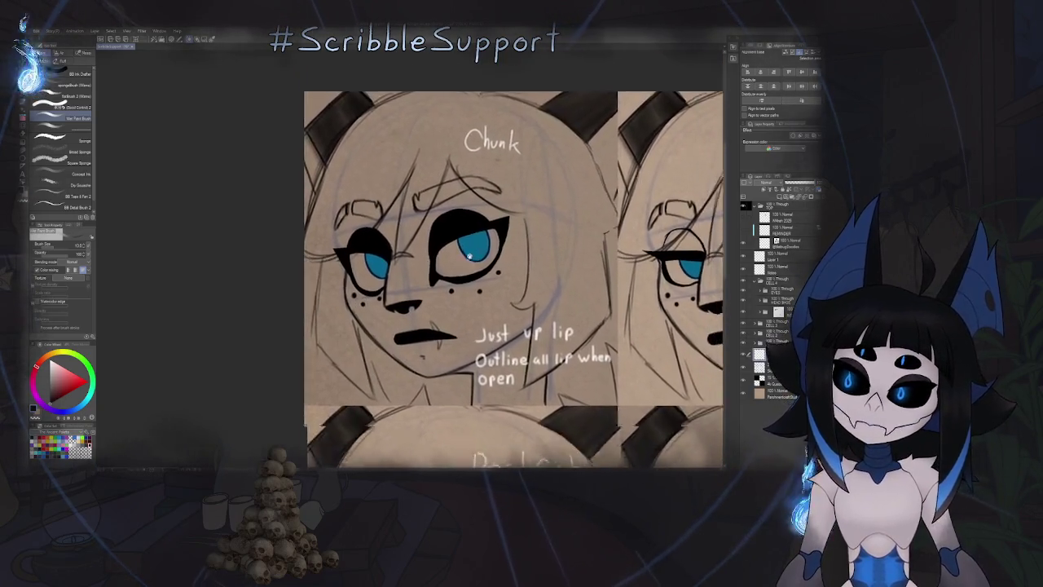
pyautogui.scroll(1, 492, 297)
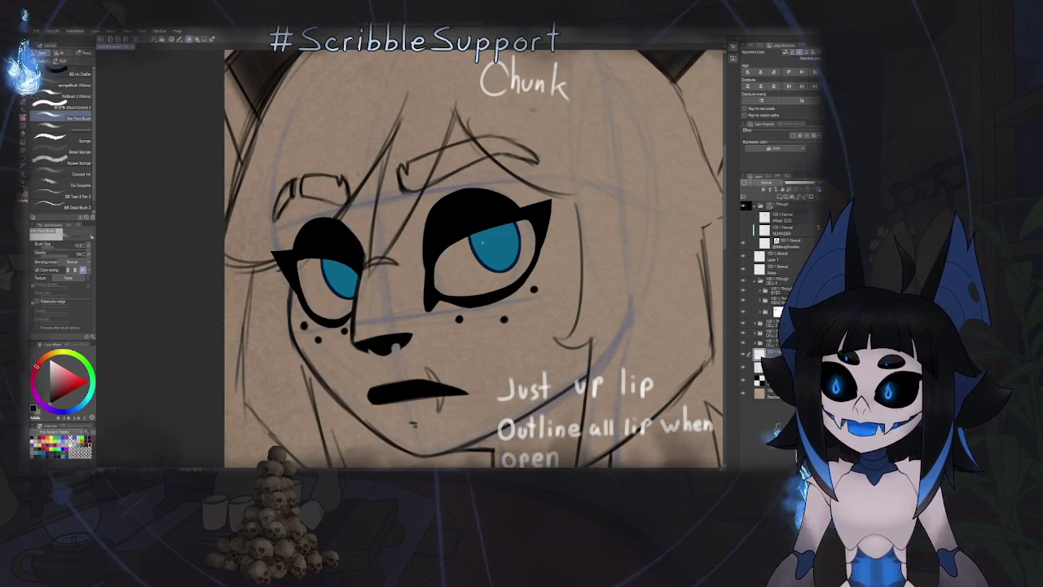
pyautogui.scroll(-5, 491, 217)
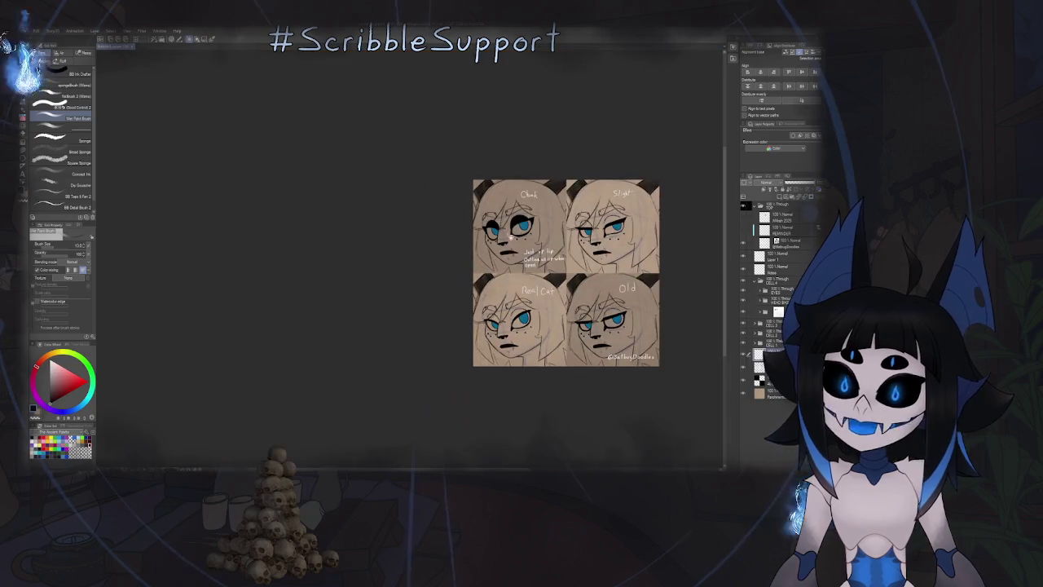
pyautogui.scroll(5, 522, 219)
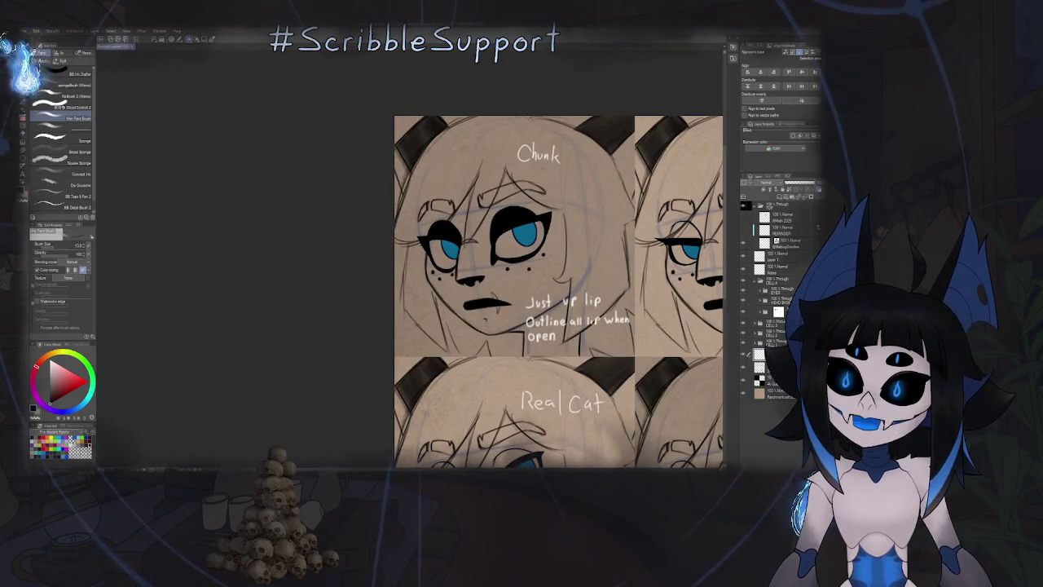
pyautogui.moveTo(384, 423); pyautogui.dragTo(334, 244)
# Cycle the brush presets, frame the Chunk panel above Real Cat, and add a new layer.
pyautogui.press('b')
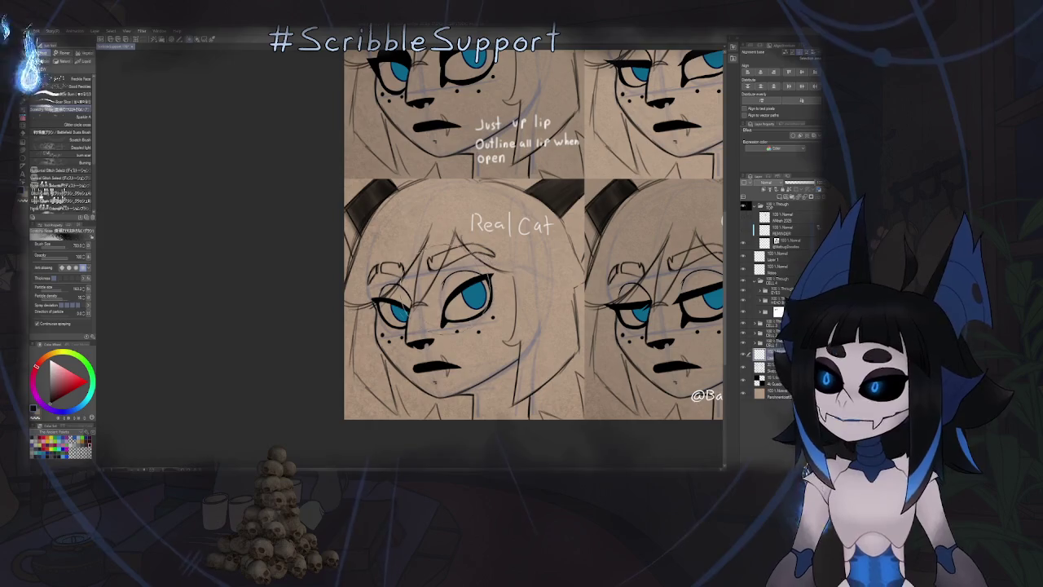
pyautogui.press('b')
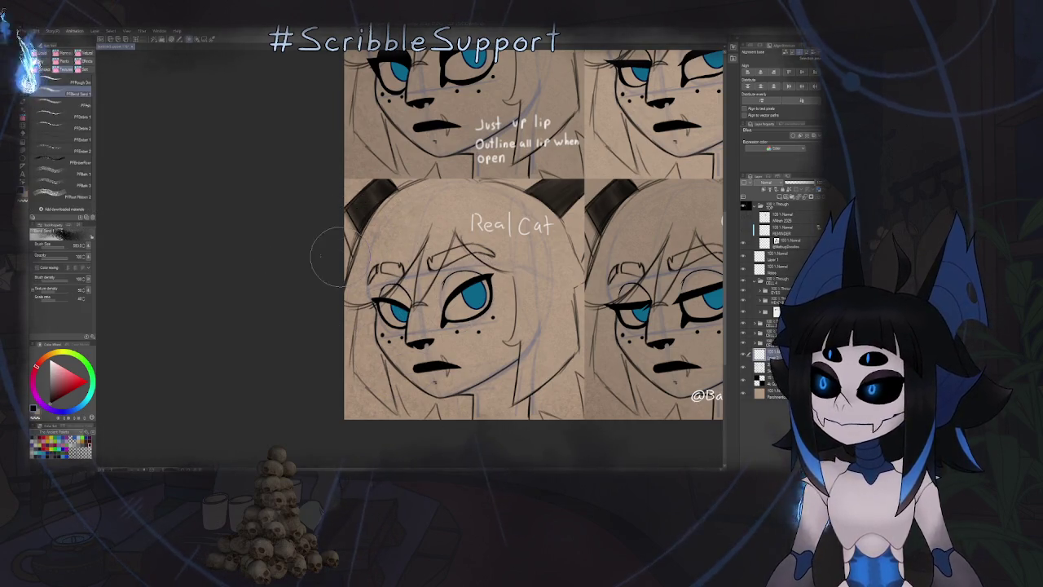
pyautogui.press('b')
pyautogui.moveTo(309, 252); pyautogui.dragTo(294, 422)
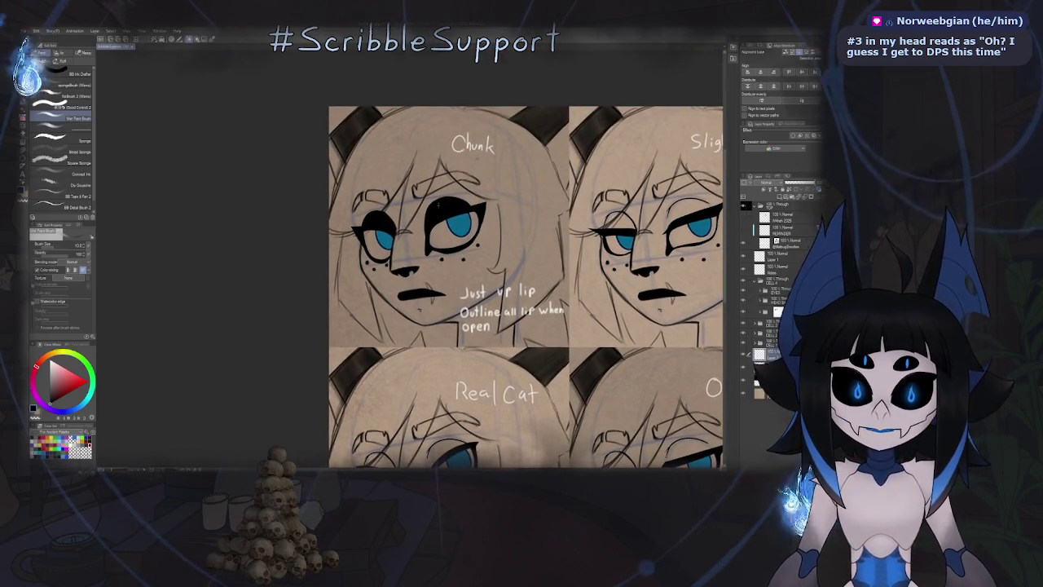
pyautogui.scroll(-3, 436, 169)
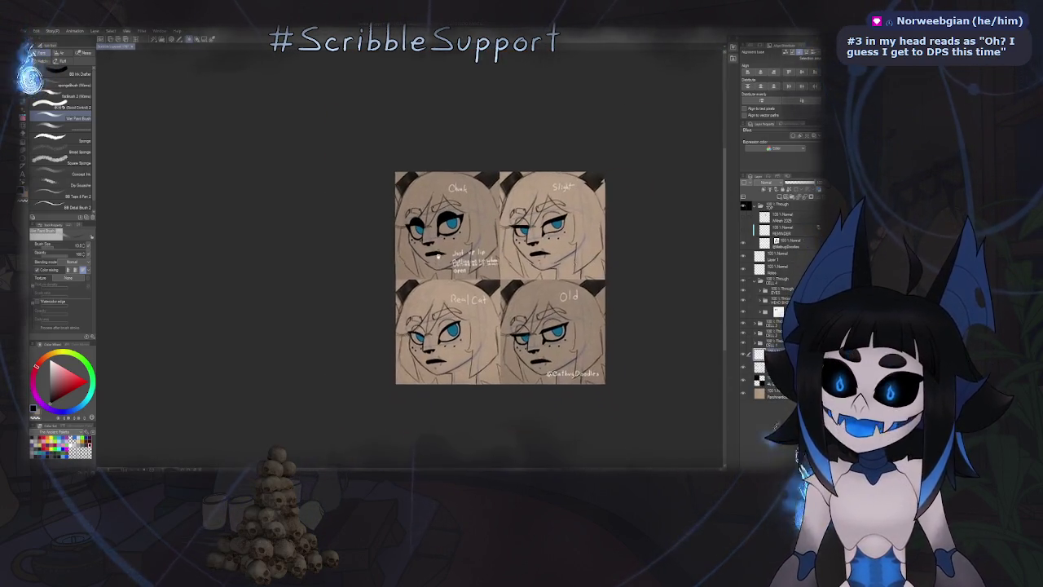
pyautogui.scroll(2, 440, 269)
pyautogui.scroll(3, 444, 273)
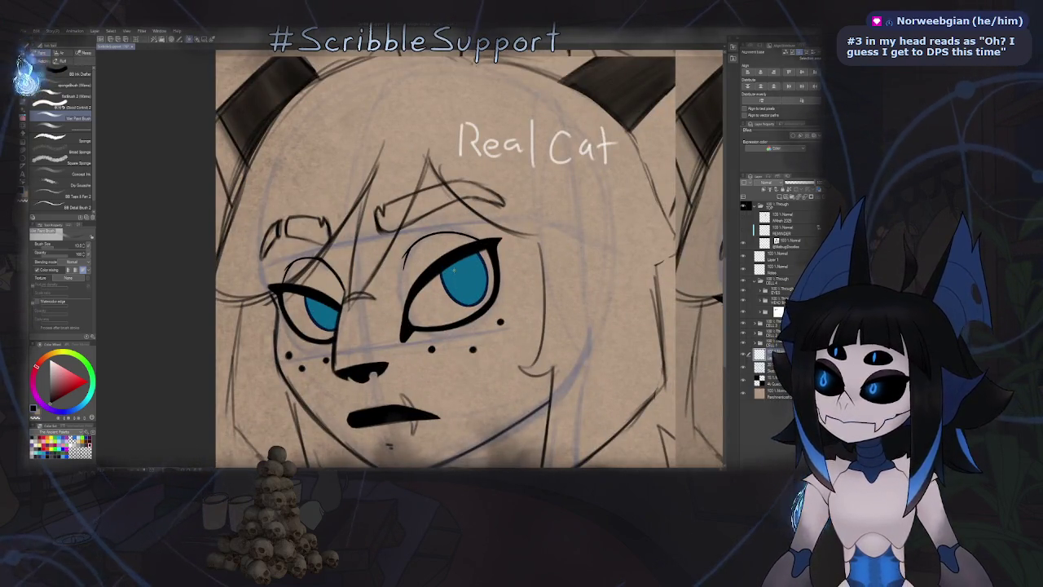
pyautogui.hotkey('ctrl', 'shift', 'n')
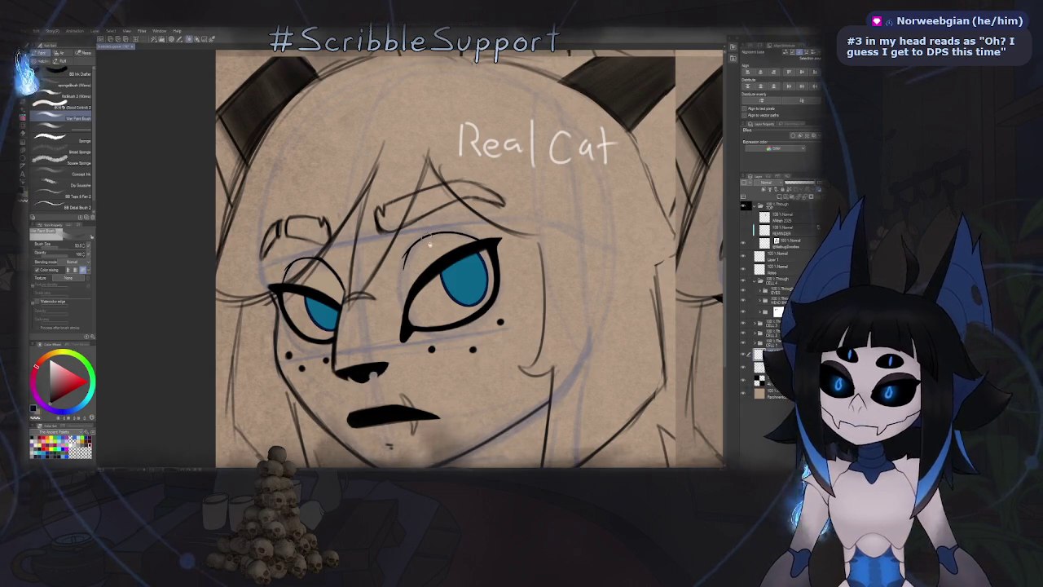
pyautogui.scroll(1, 428, 241)
pyautogui.scroll(1, 464, 232)
pyautogui.scroll(1, 509, 223)
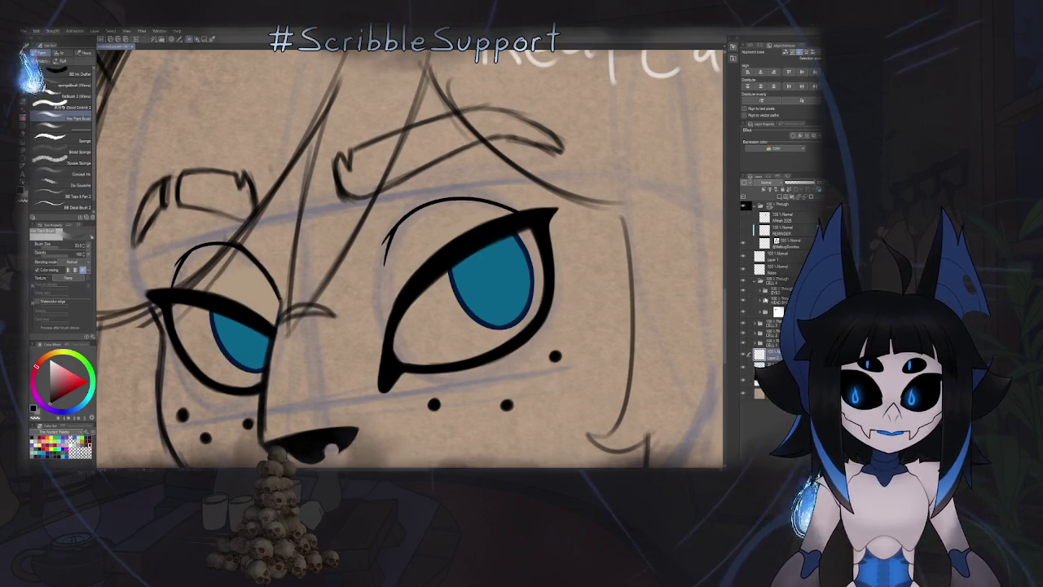
# Expand the CELL 3 folder and its sub-folders to reveal their layers.
pyautogui.click(760, 292)
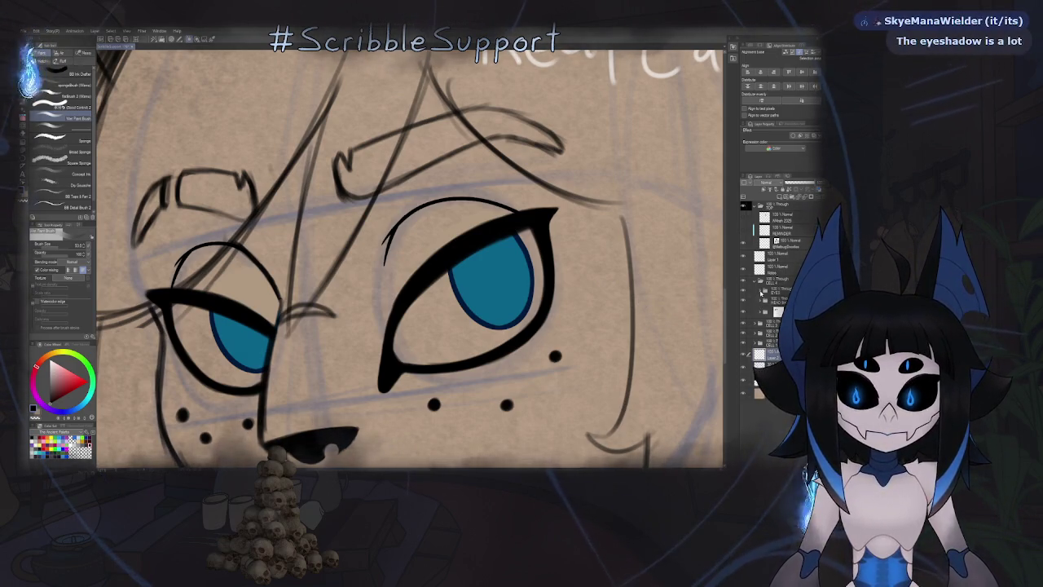
pyautogui.click(753, 423)
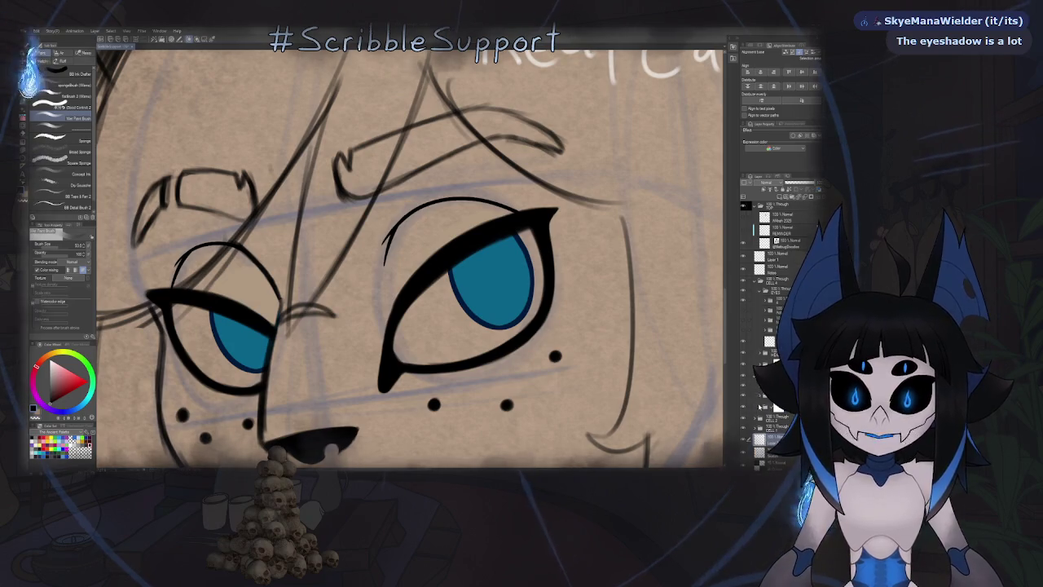
pyautogui.click(758, 417)
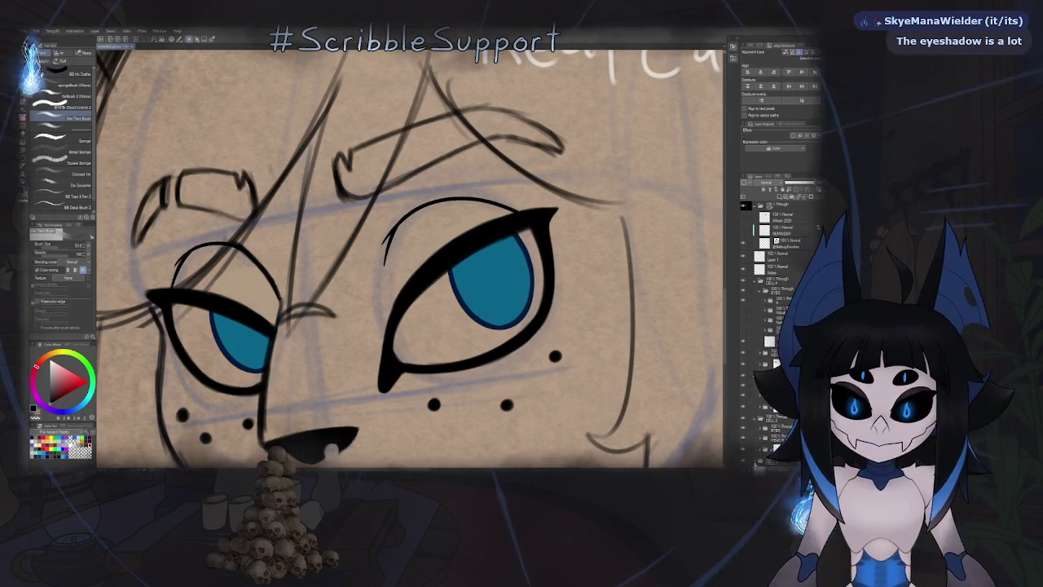
pyautogui.click(766, 300)
pyautogui.scroll(-3, 778, 326)
pyautogui.scroll(-3, 778, 326)
pyautogui.scroll(1, 778, 244)
# Group Actual Col and the layers below it into a new folder, moved up one place.
pyautogui.click(782, 269)
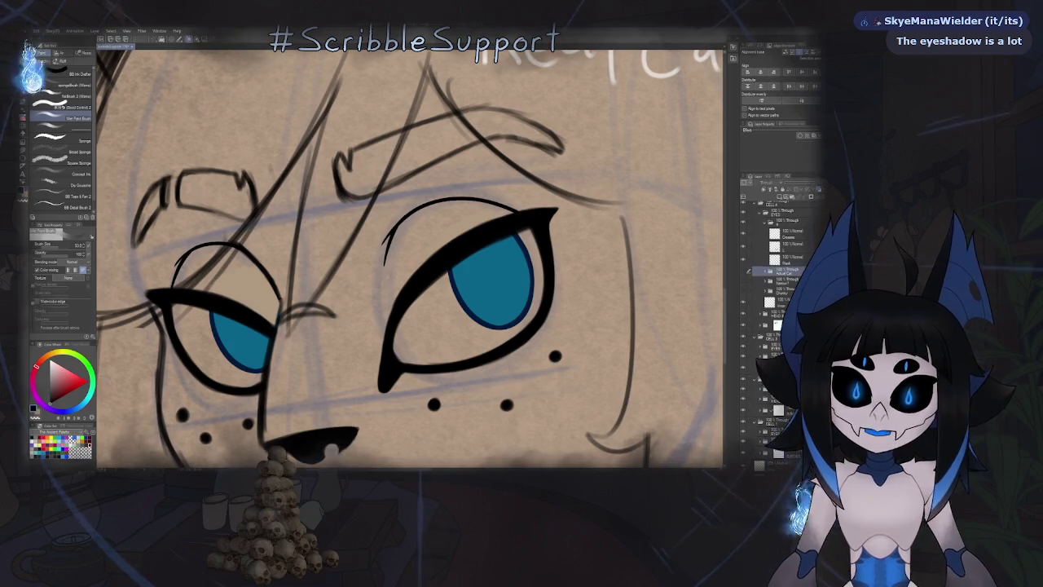
pyautogui.scroll(-3, 473, 285)
pyautogui.scroll(-3, 473, 285)
pyautogui.scroll(-1, 472, 285)
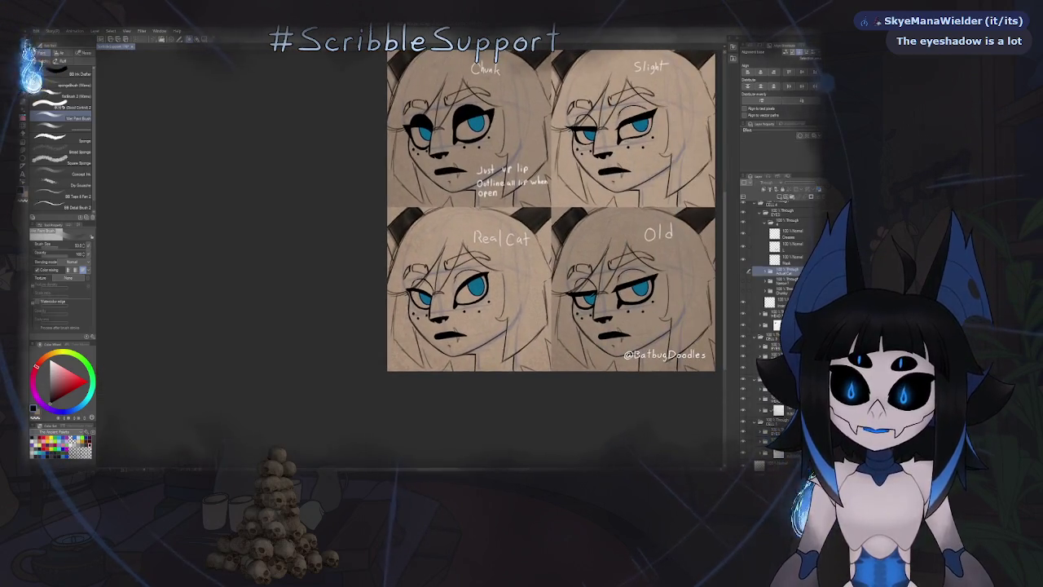
pyautogui.keyDown('shift'); pyautogui.click(778, 286); pyautogui.keyUp('shift')
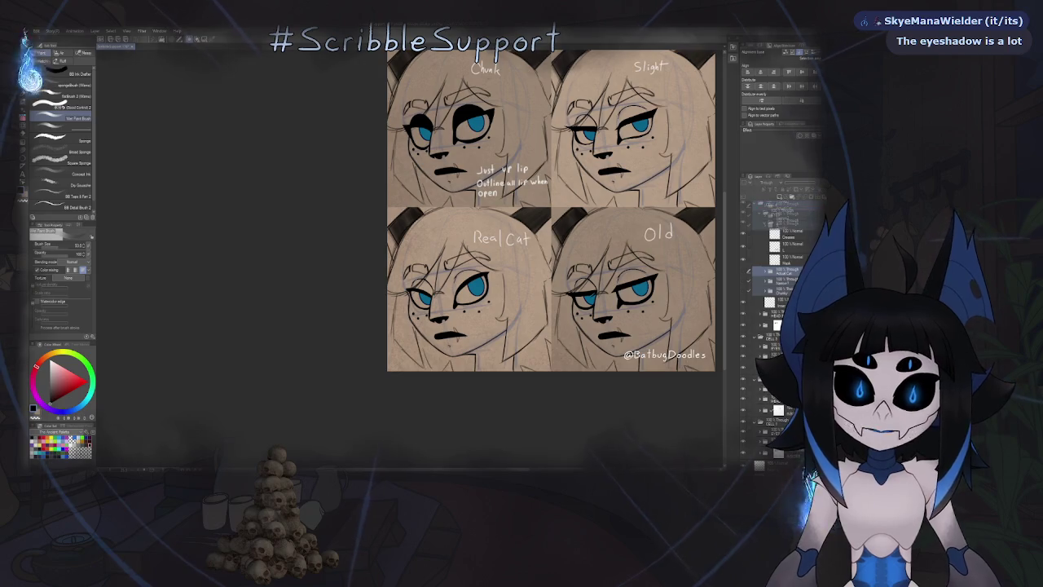
pyautogui.hotkey('ctrl', 'g')
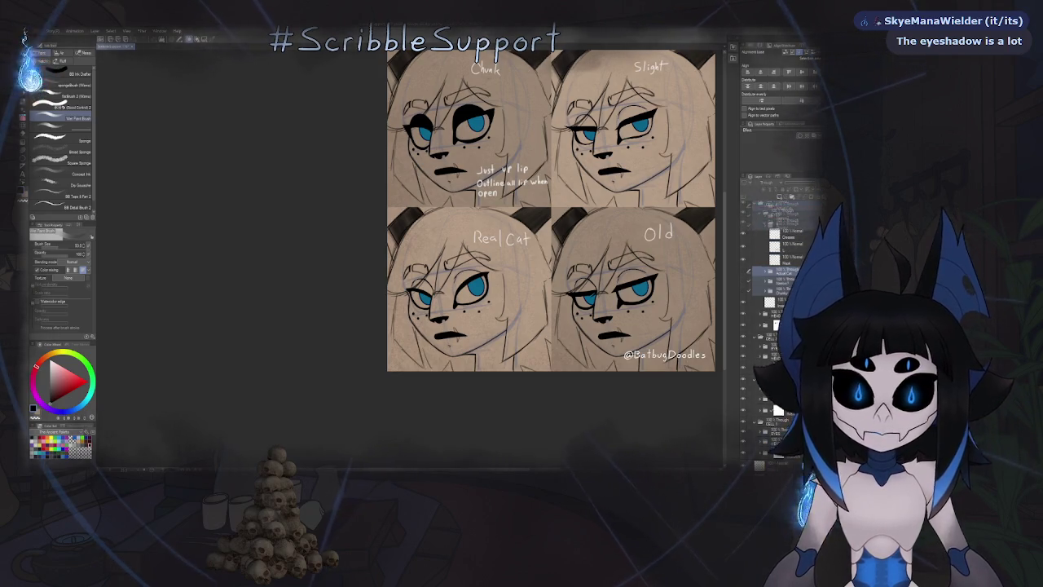
pyautogui.moveTo(802, 242); pyautogui.dragTo(782, 273)
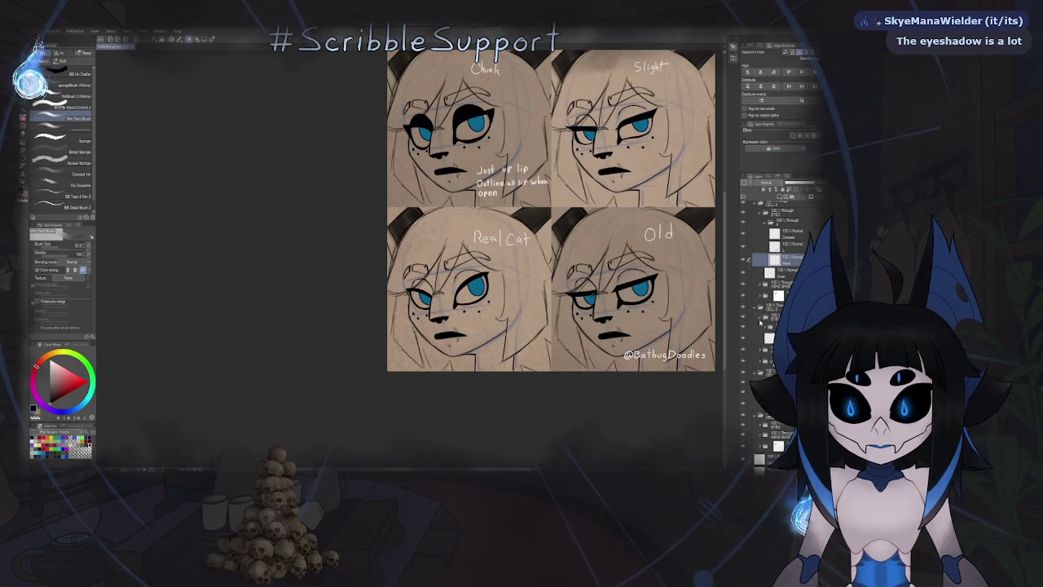
# Expand the folder holding the CELL 2 layers and select another layer in the stack.
pyautogui.click(761, 400)
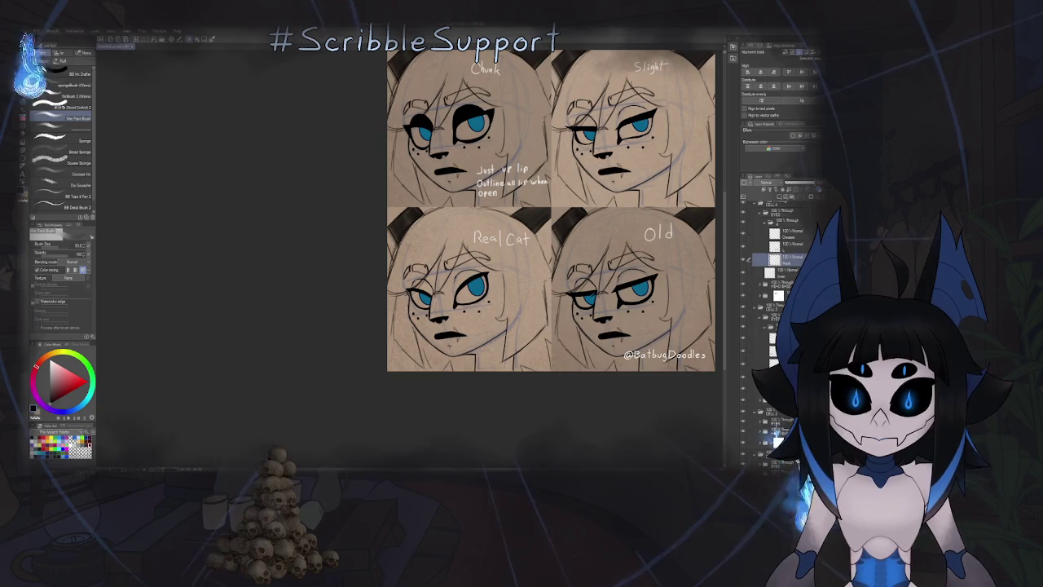
pyautogui.scroll(2, 775, 325)
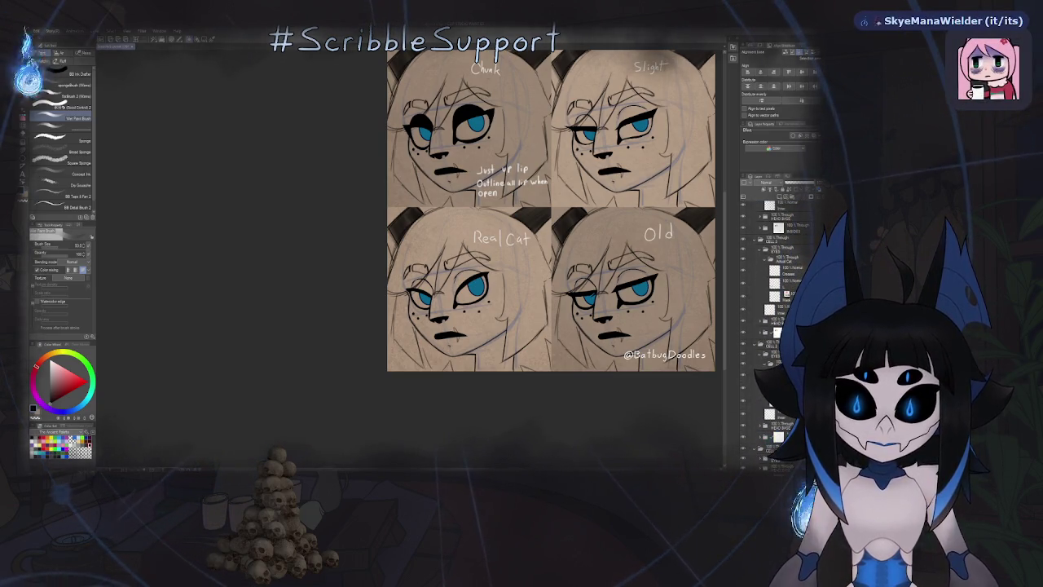
pyautogui.scroll(-2, 774, 326)
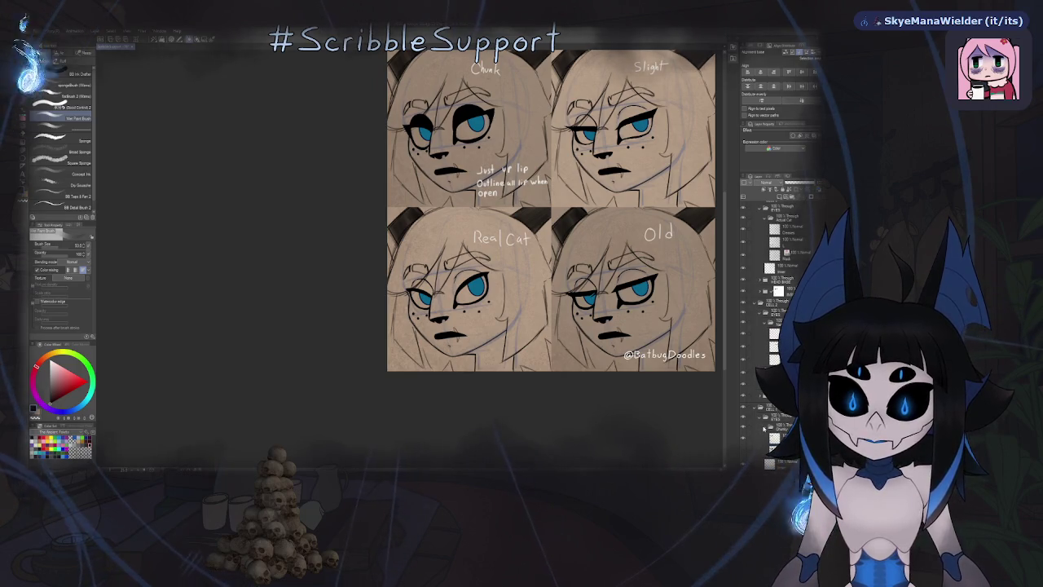
pyautogui.scroll(1, 759, 416)
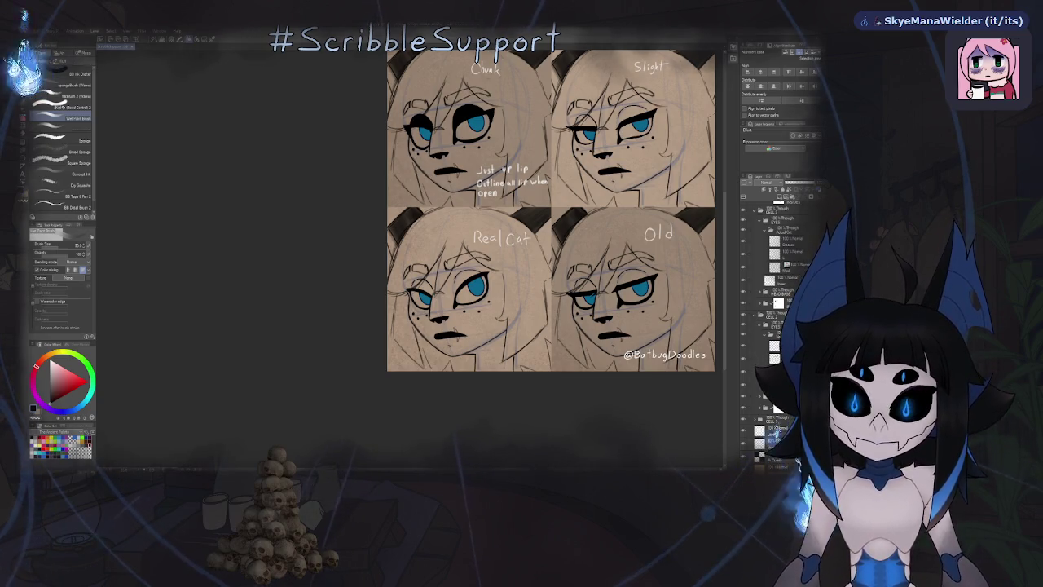
pyautogui.click(750, 370)
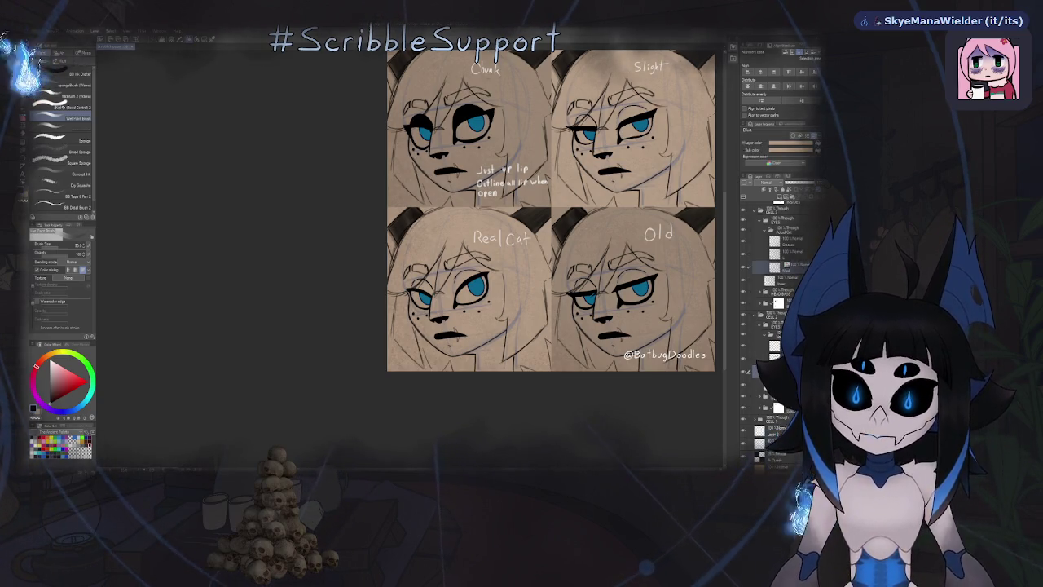
pyautogui.scroll(-2, 801, 255)
pyautogui.scroll(2, 774, 269)
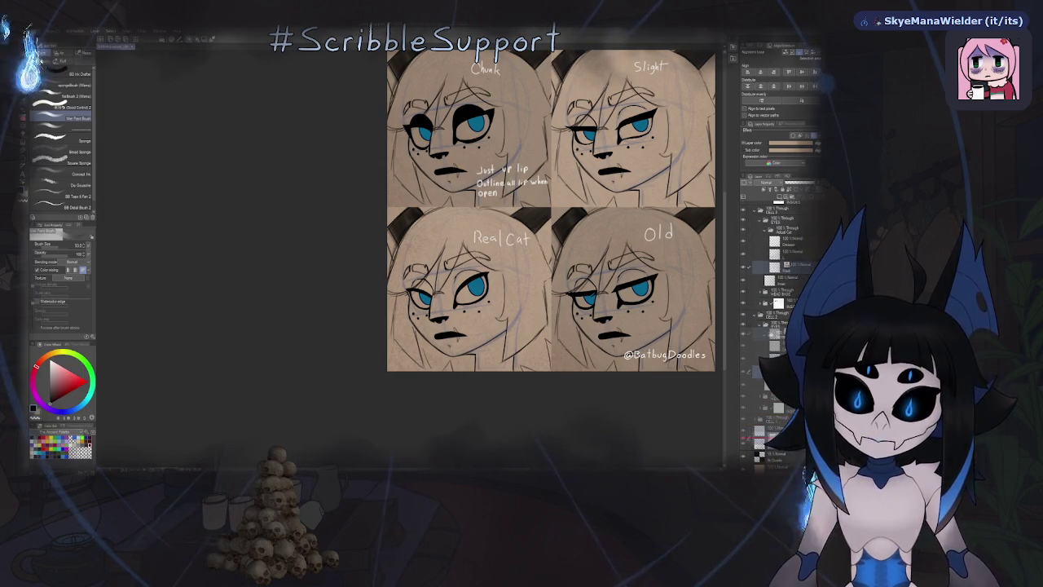
pyautogui.scroll(-1, 774, 326)
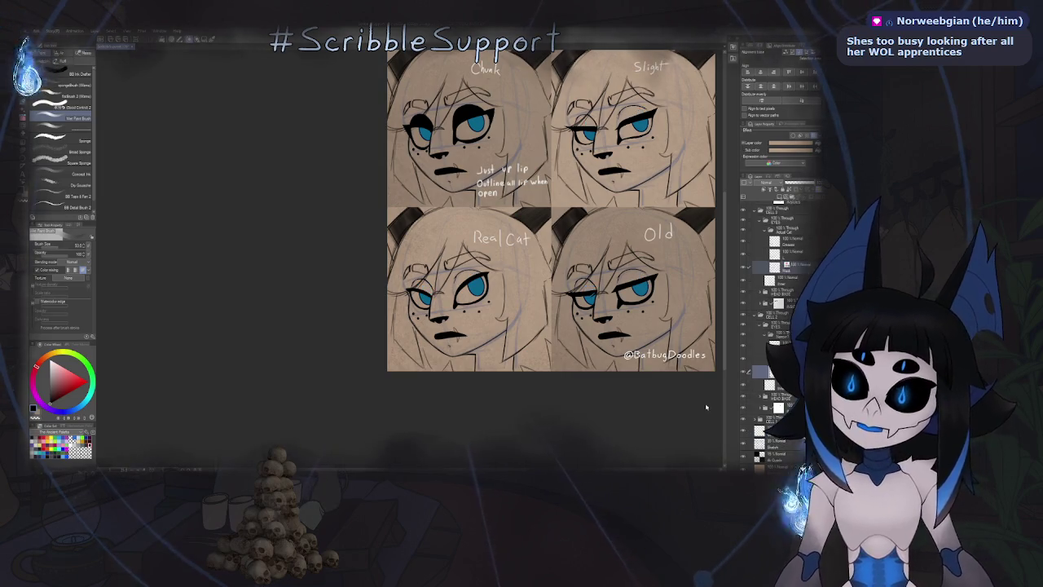
# Select a higher layer and expand the folder above the CELL 1 group.
pyautogui.click(763, 341)
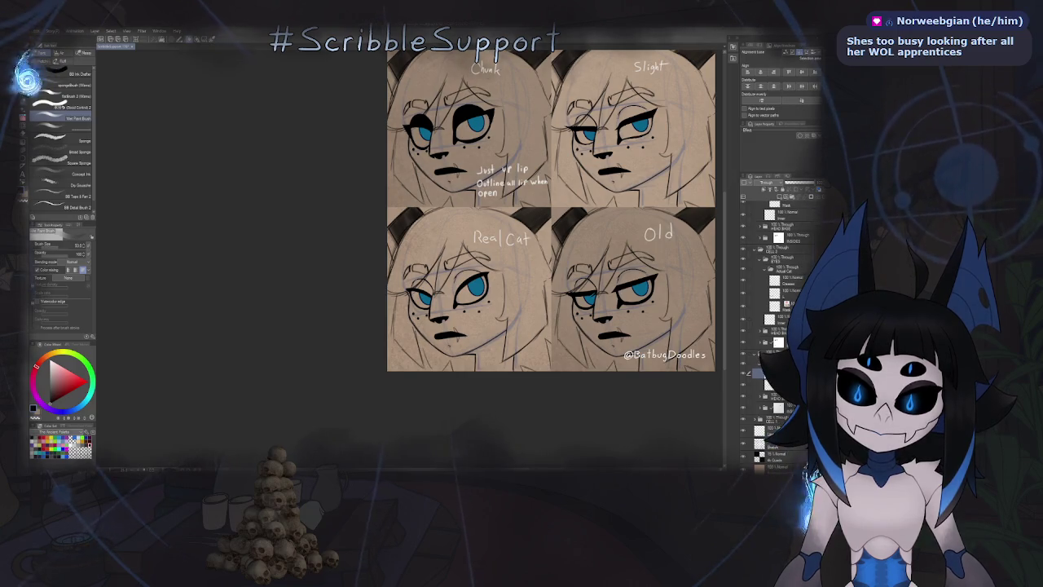
pyautogui.click(761, 379)
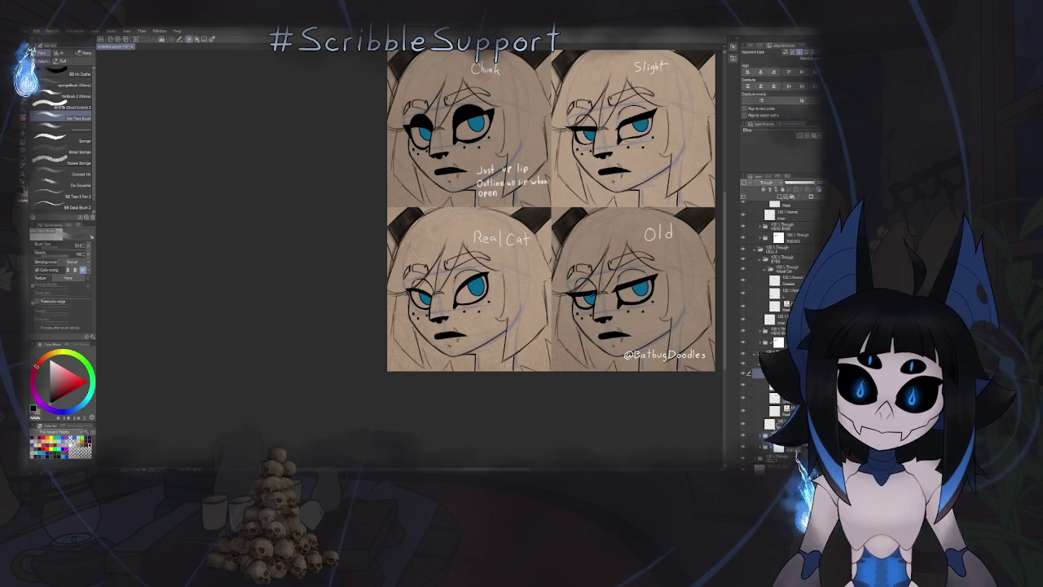
pyautogui.scroll(-2, 774, 326)
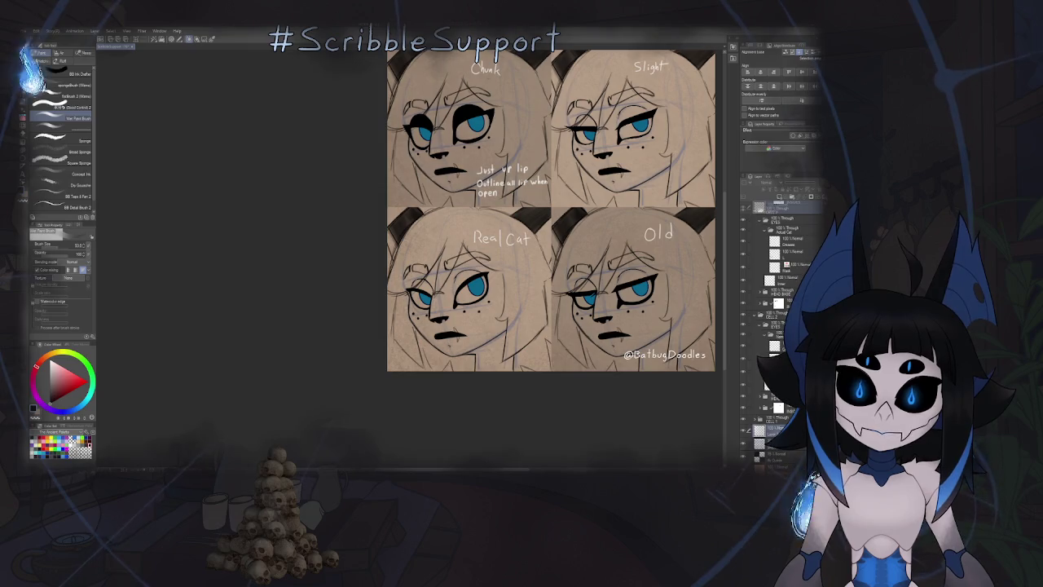
pyautogui.scroll(2, 774, 285)
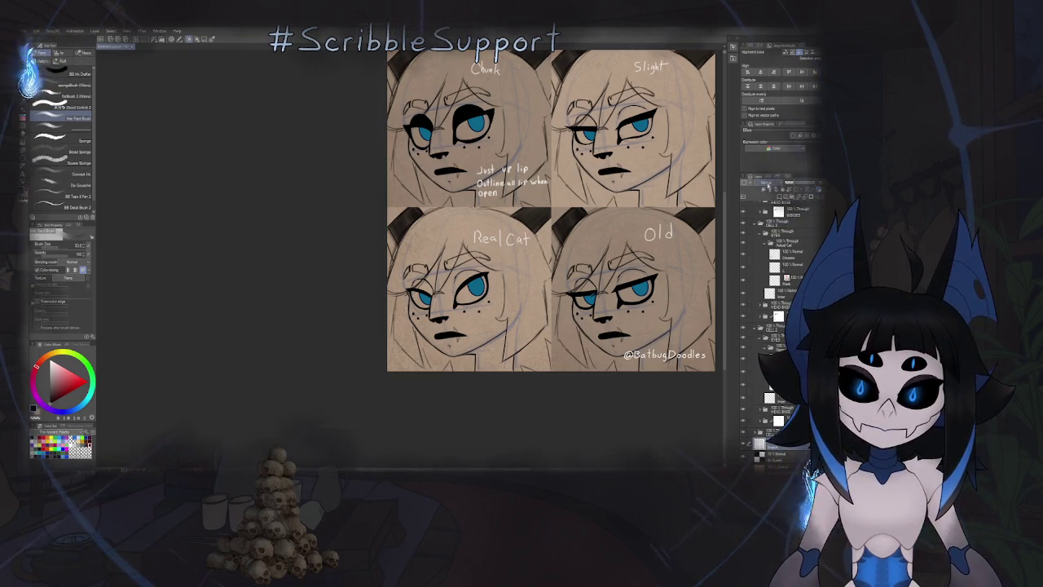
pyautogui.click(768, 181)
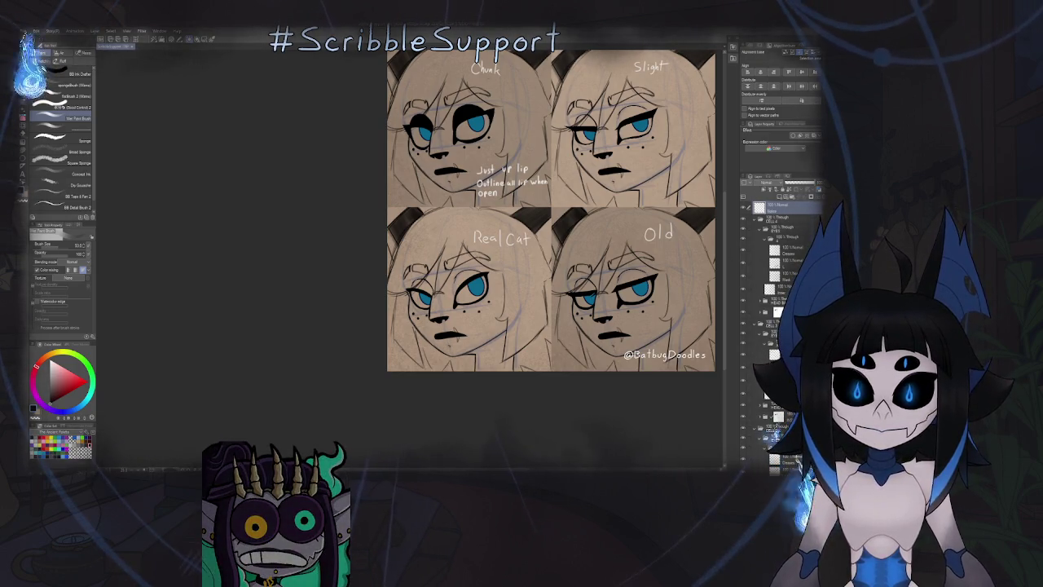
pyautogui.scroll(-2, 774, 326)
pyautogui.scroll(-2, 774, 325)
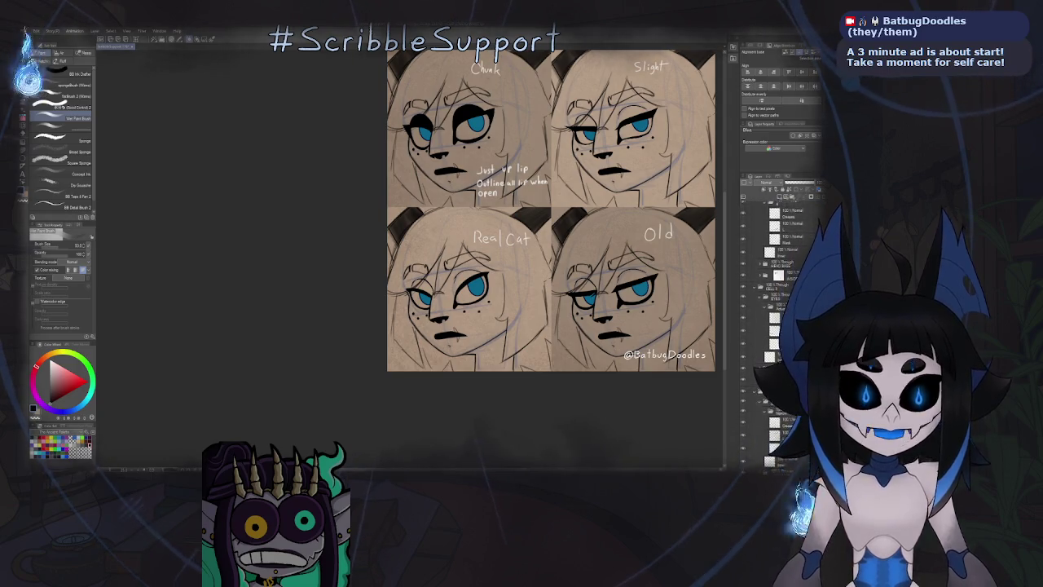
pyautogui.scroll(2, 774, 326)
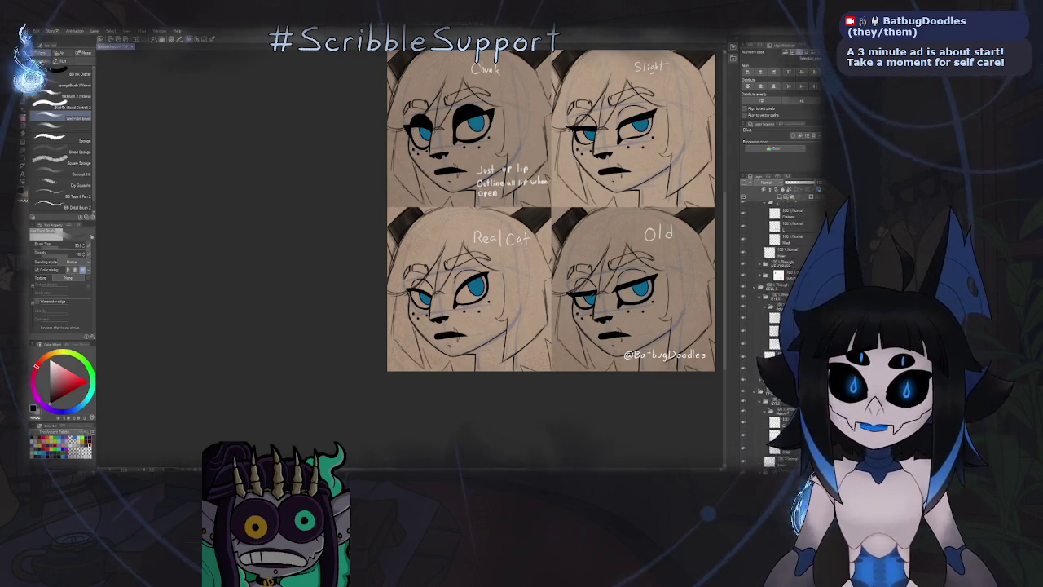
pyautogui.scroll(2, 774, 326)
pyautogui.scroll(2, 774, 326)
pyautogui.scroll(2, 774, 326)
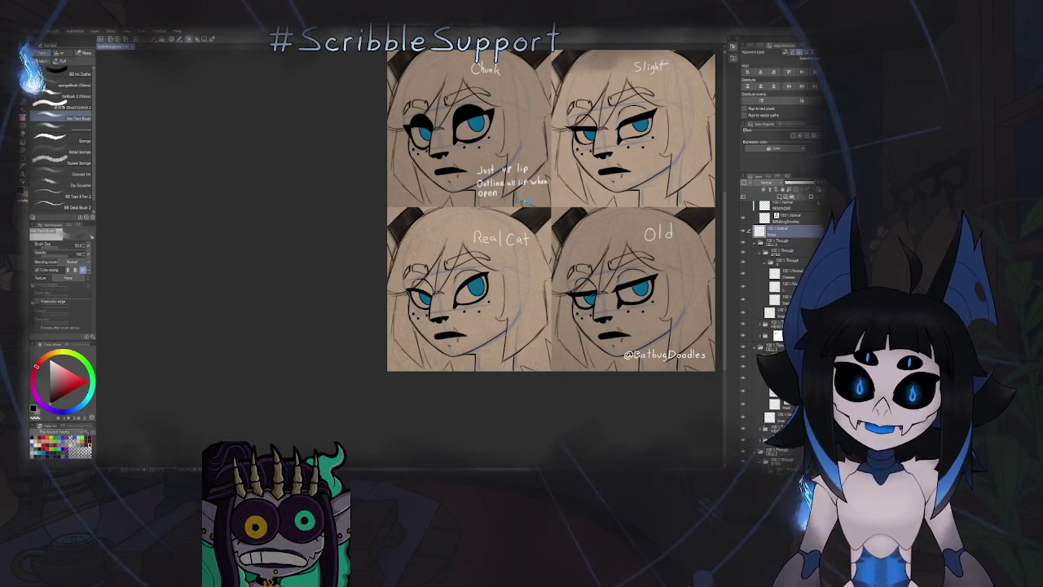
# Save the expression sheet, re-centre it, and switch to the inking pen brushes.
pyautogui.hotkey('ctrl', 's')
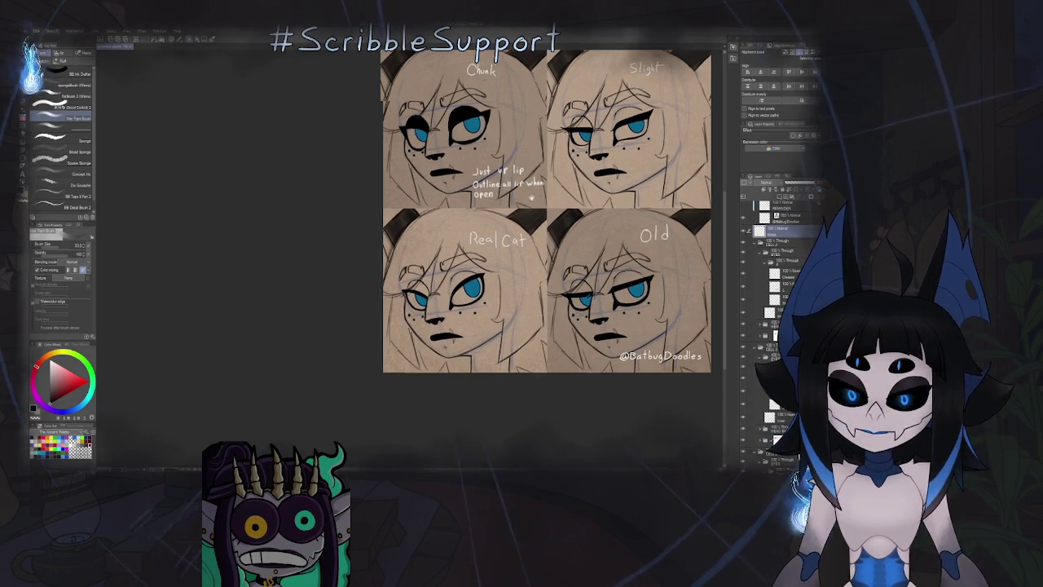
pyautogui.moveTo(551, 209); pyautogui.dragTo(470, 247)
pyautogui.press('p')
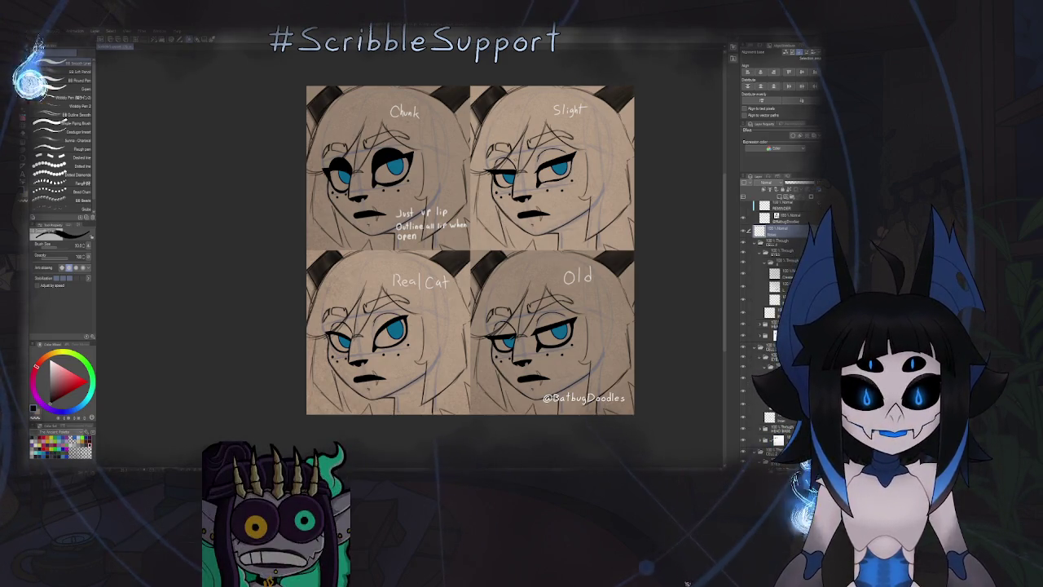
# Zoom and rotate into the Slight panel's eye, then reset to the whole unrotated sheet.
pyautogui.scroll(2, 471, 250)
pyautogui.scroll(-2, 440, 245)
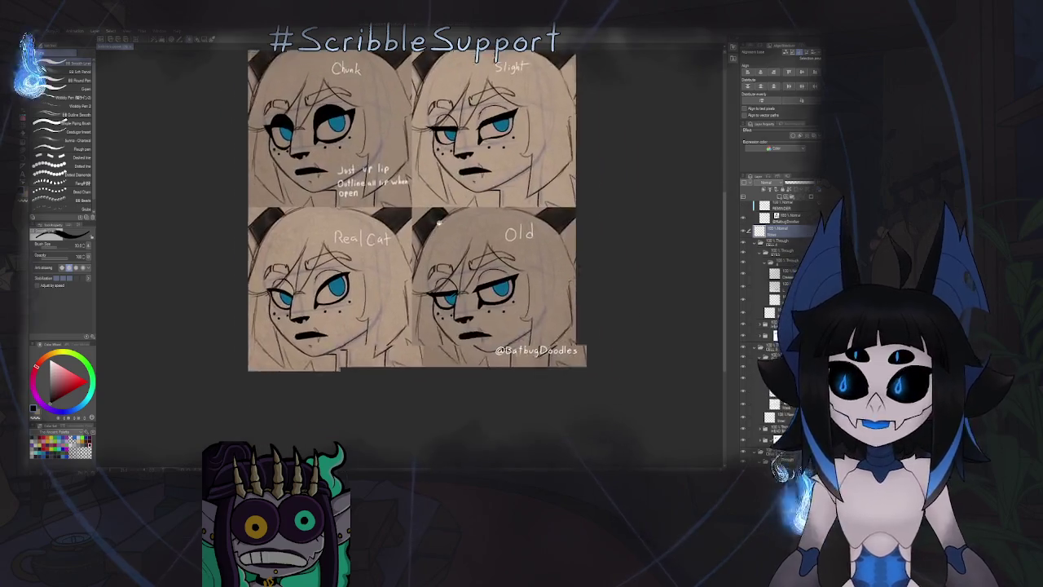
pyautogui.scroll(1, 422, 242)
pyautogui.scroll(1, 399, 261)
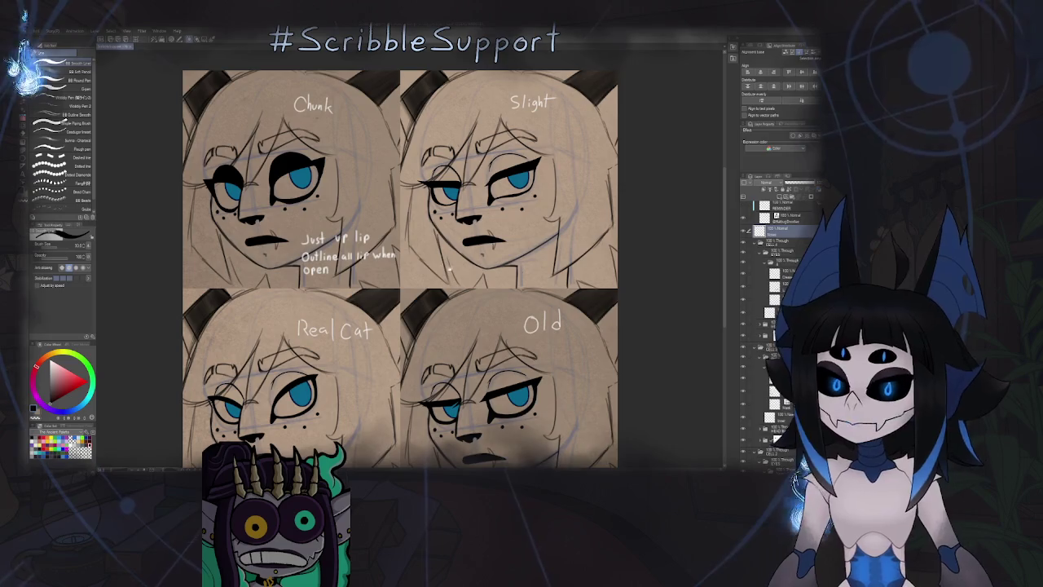
pyautogui.moveTo(446, 268); pyautogui.dragTo(447, 189)
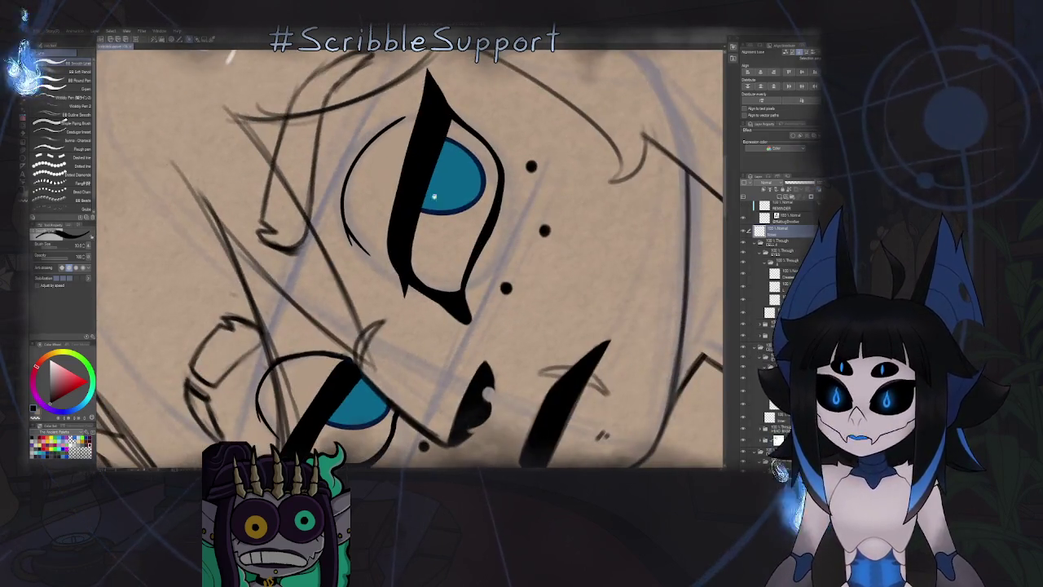
pyautogui.hotkey('ctrl', '0')
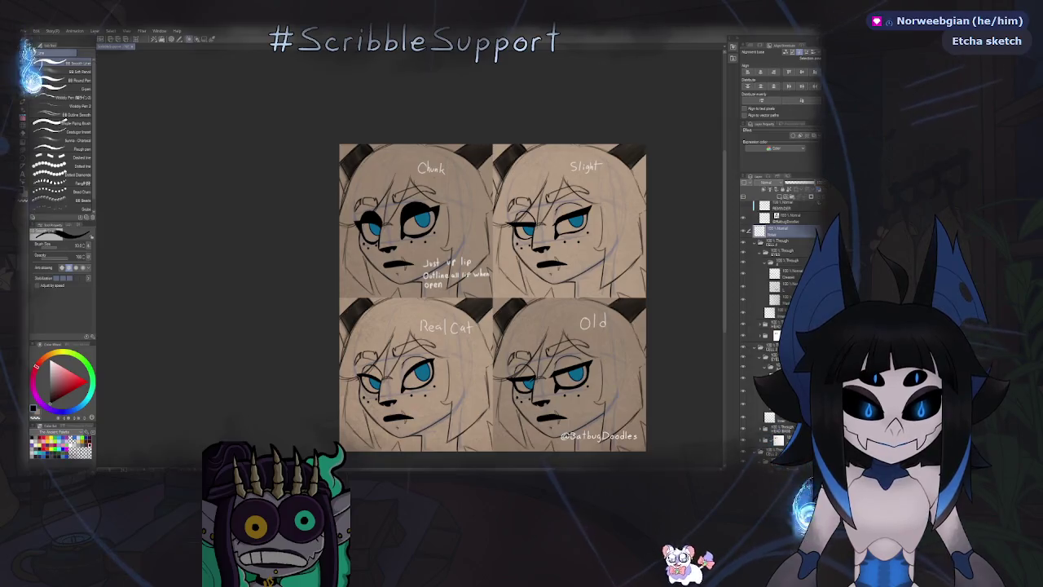
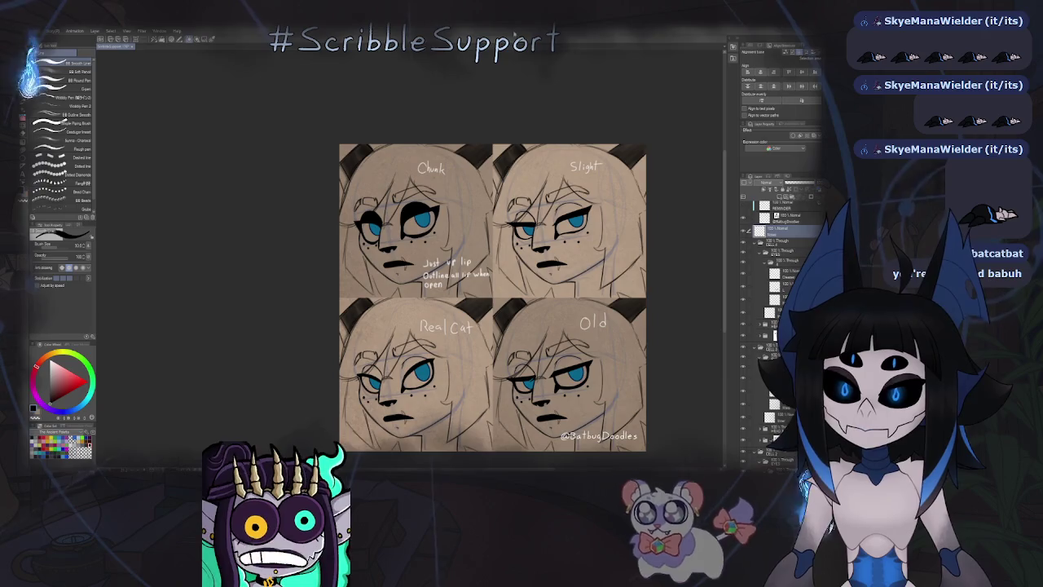
# Switch to the eyeliner layer of the Chunk face.
pyautogui.scroll(-2, 351, 179)
pyautogui.scroll(-1, 350, 179)
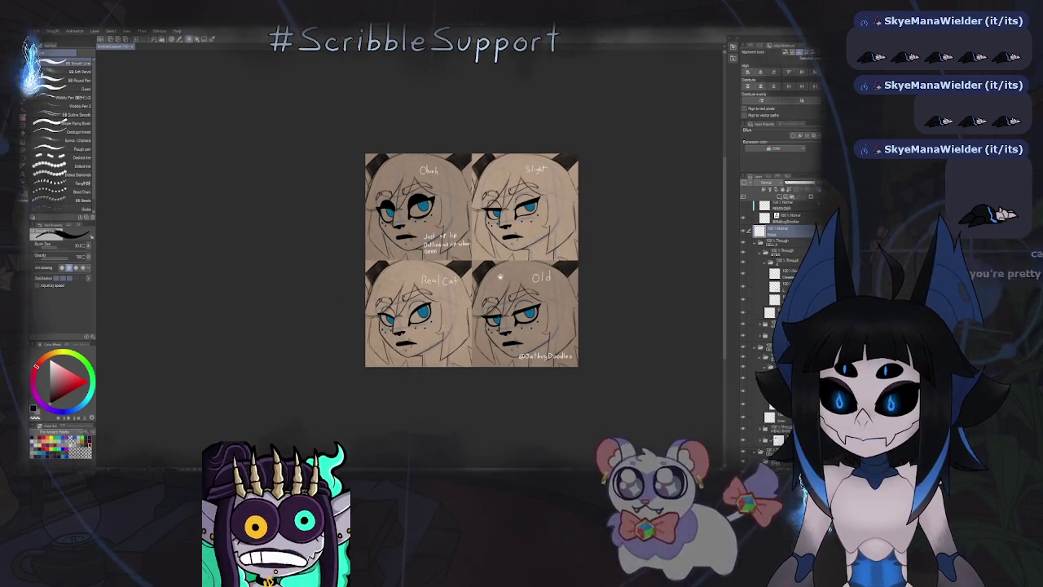
pyautogui.scroll(1, 450, 255)
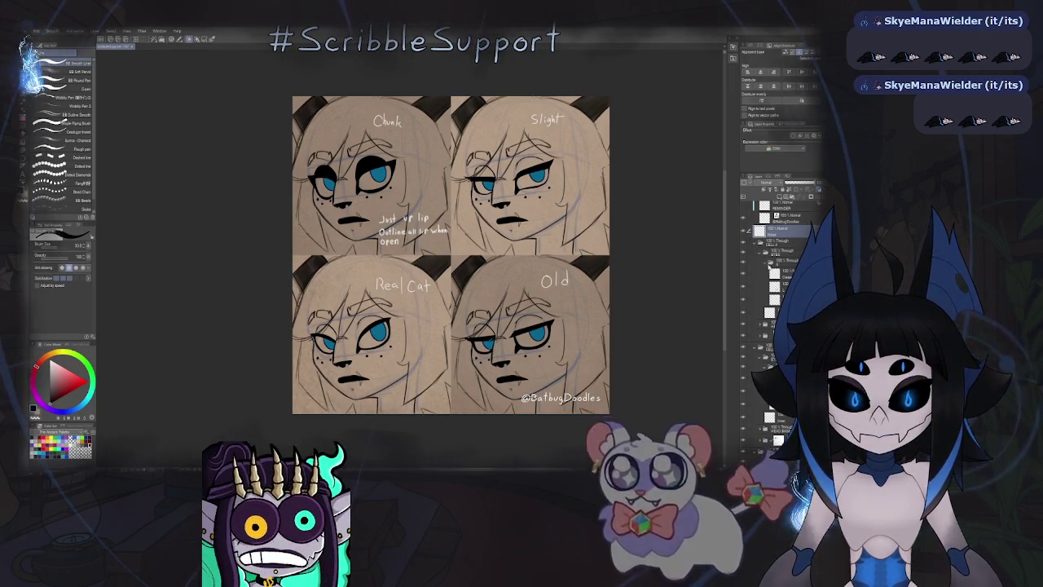
pyautogui.click(770, 299)
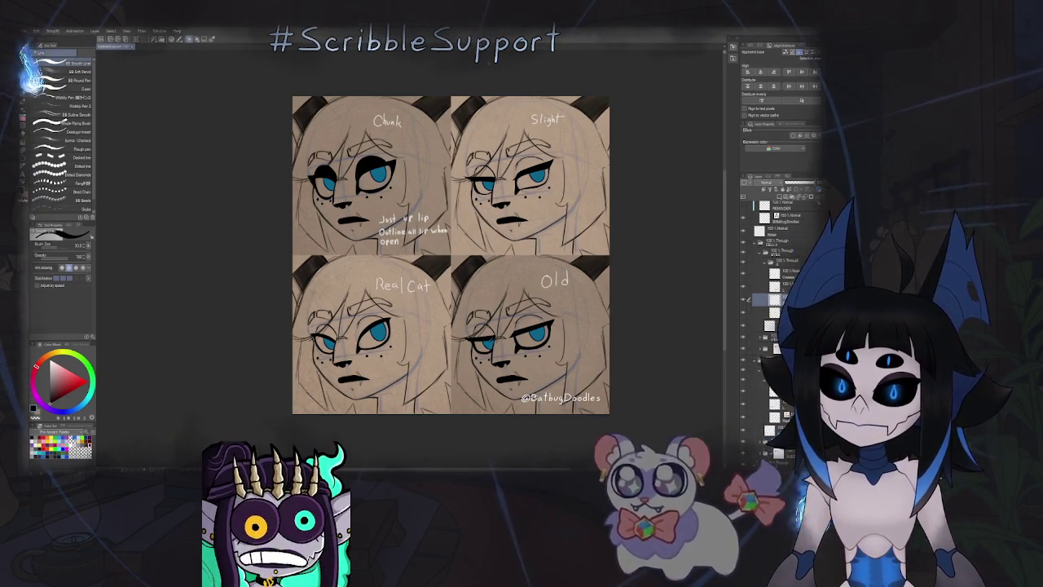
# Try trimming the first eyelid's upper-left edge in mirrored view, then undo the trims.
pyautogui.scroll(3, 383, 163)
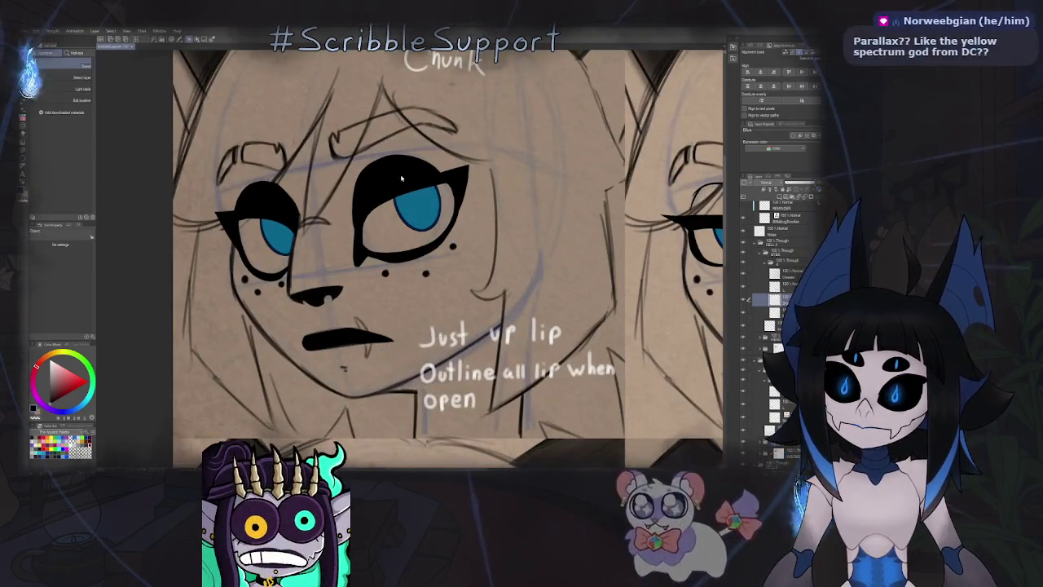
pyautogui.press('h')
pyautogui.press('h')
pyautogui.scroll(3, 372, 183)
pyautogui.scroll(2, 372, 188)
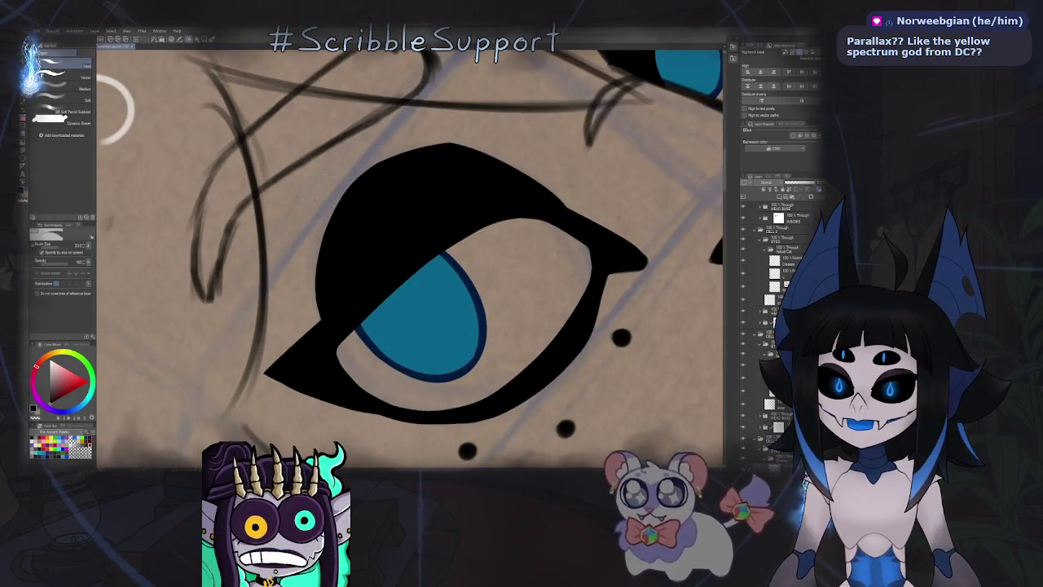
pyautogui.moveTo(330, 213); pyautogui.dragTo(462, 155)
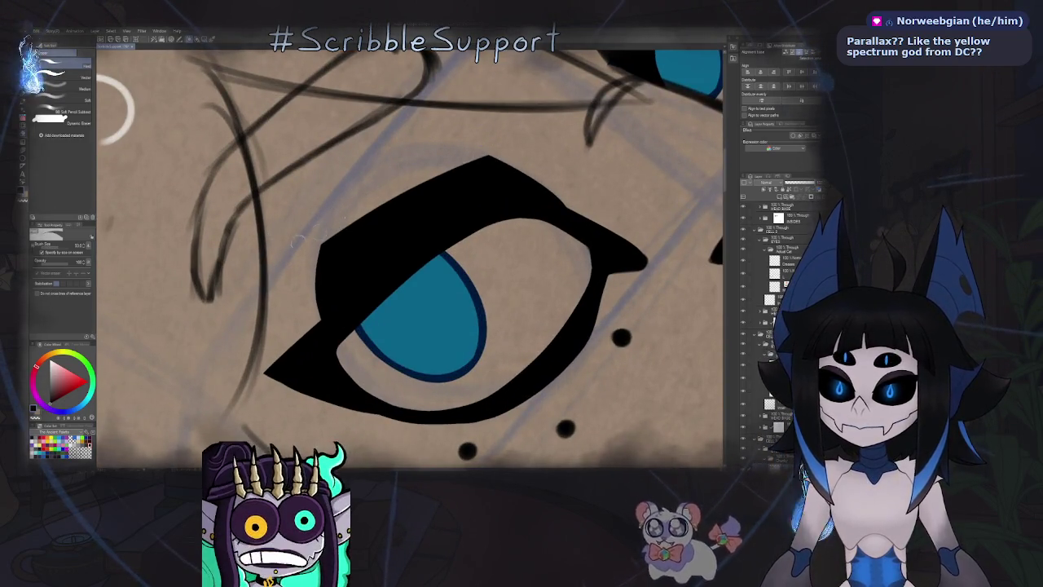
pyautogui.moveTo(316, 254); pyautogui.dragTo(495, 158)
pyautogui.hotkey('ctrl', 'z')
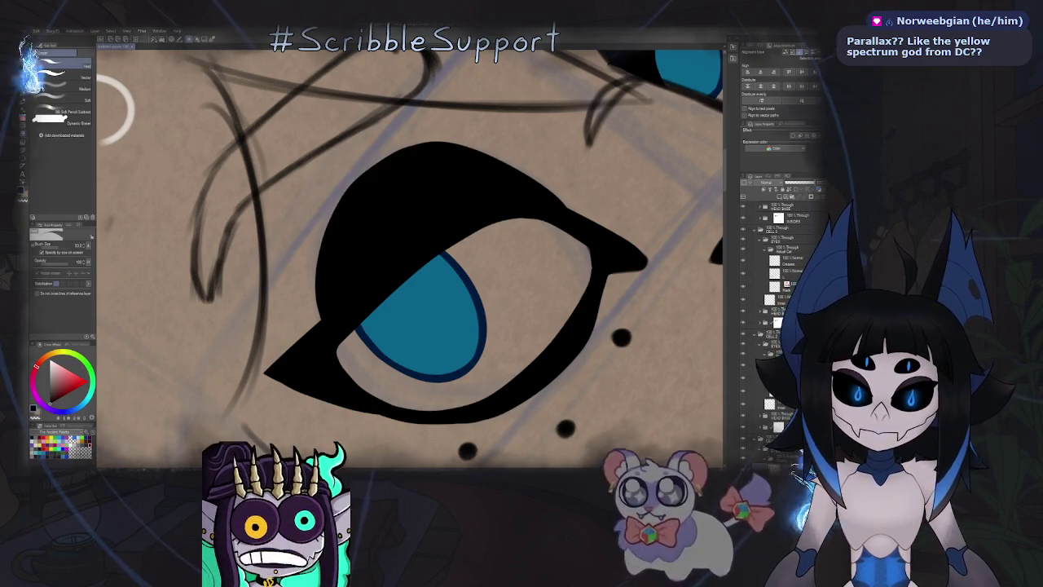
# Erase the first eye's upper lid into a thinner diagonal band with a slimmer left spike.
pyautogui.scroll(1, 774, 326)
pyautogui.scroll(1, 774, 326)
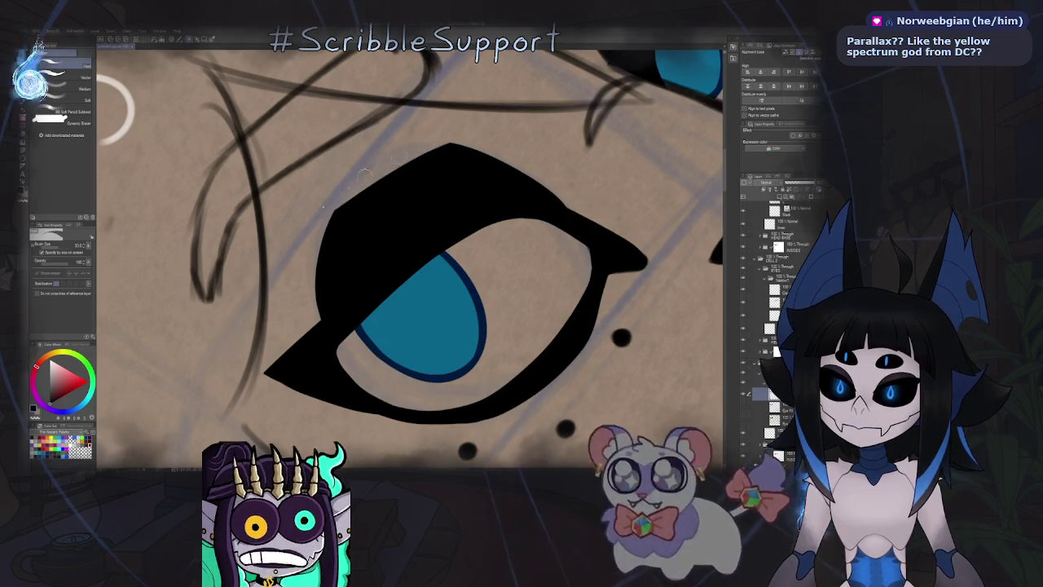
pyautogui.moveTo(333, 198); pyautogui.dragTo(432, 175)
pyautogui.moveTo(501, 168); pyautogui.dragTo(323, 273)
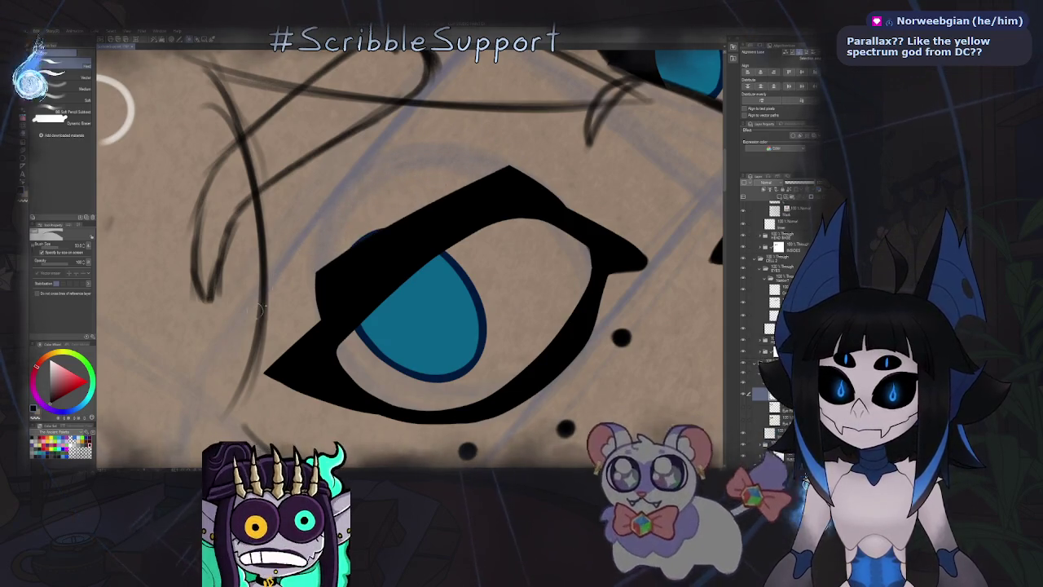
pyautogui.moveTo(536, 152)
pyautogui.mouseDown()
pyautogui.moveTo(411, 153)
pyautogui.moveTo(444, 177)
pyautogui.mouseUp()
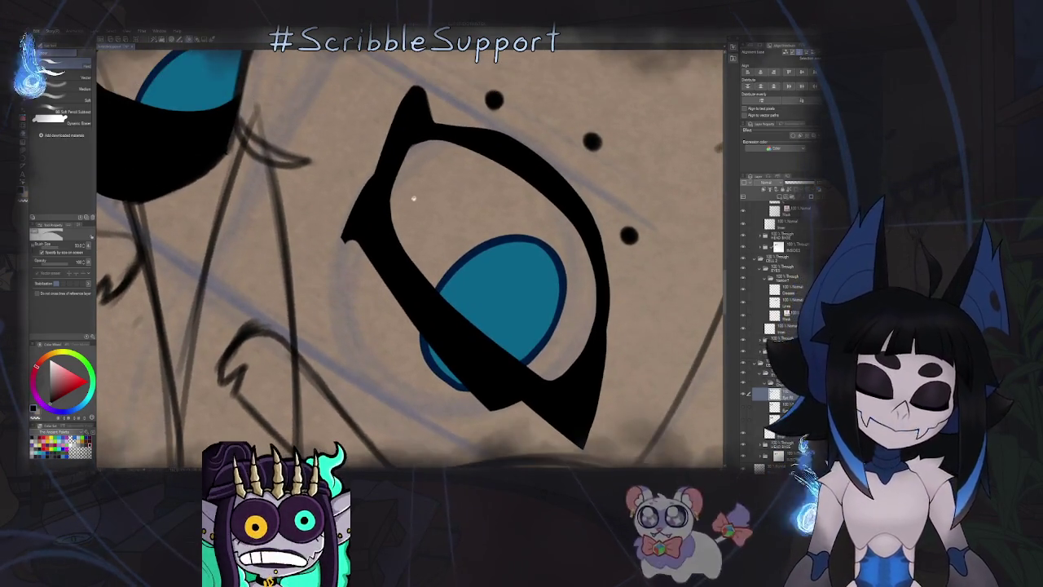
pyautogui.scroll(1, 427, 189)
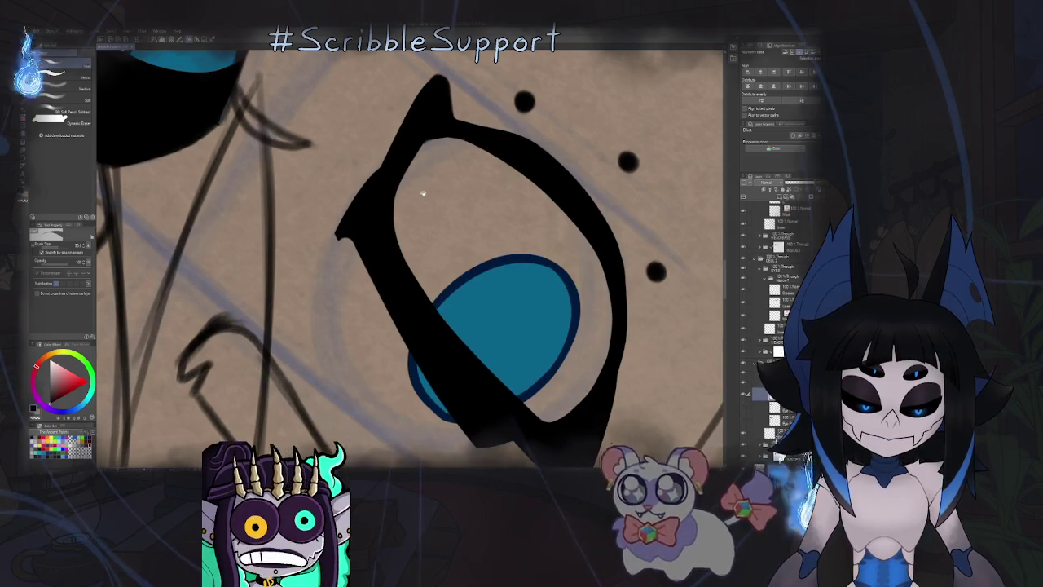
pyautogui.scroll(1, 386, 201)
pyautogui.scroll(1, 380, 209)
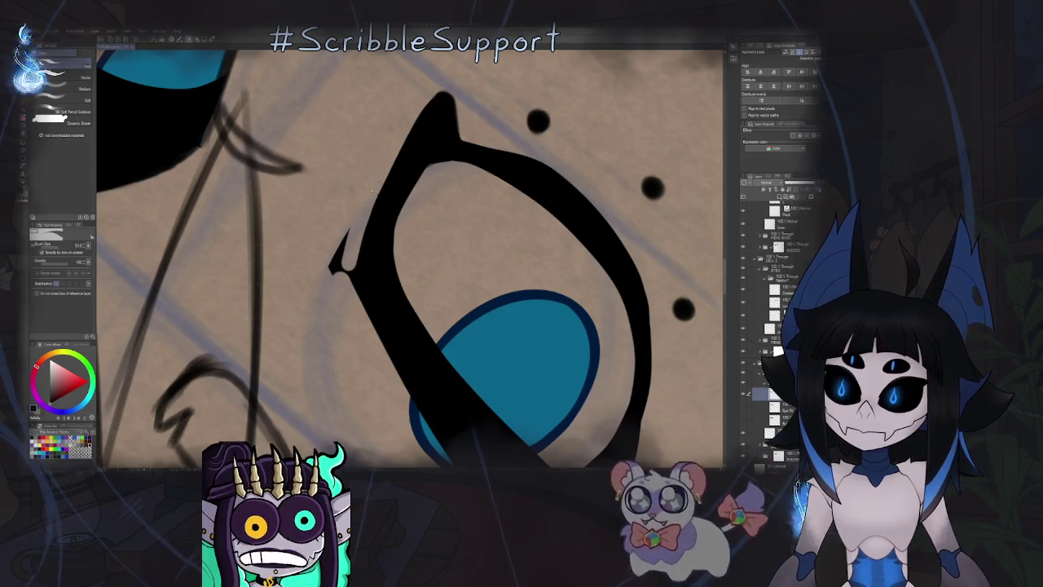
pyautogui.moveTo(348, 268); pyautogui.dragTo(339, 286)
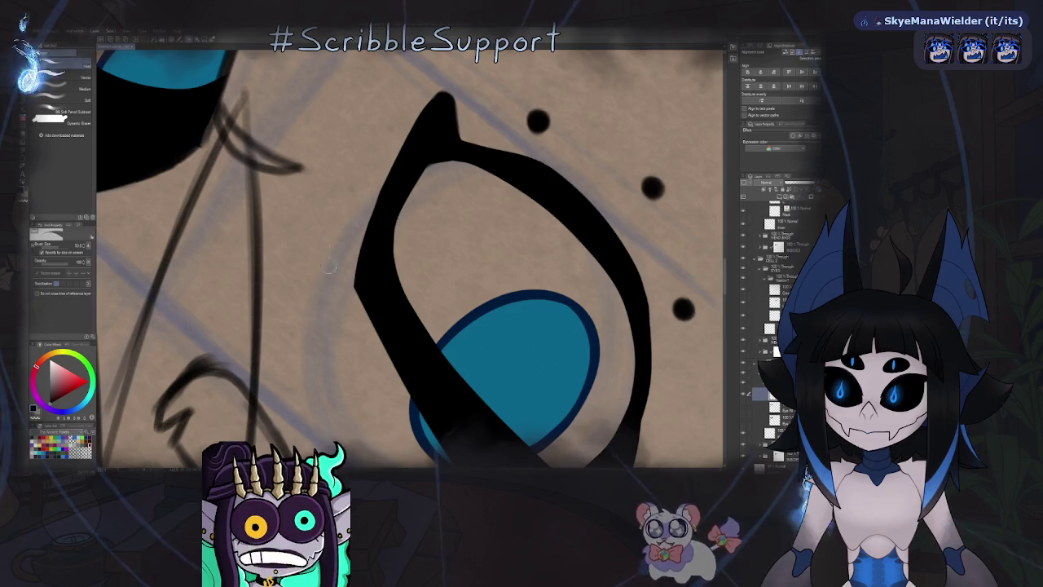
# Thin the other eye's upper lid to a sliver and extend the eyeliner's left edge.
pyautogui.scroll(-3, 326, 279)
pyautogui.scroll(-3, 366, 244)
pyautogui.scroll(-2, 410, 188)
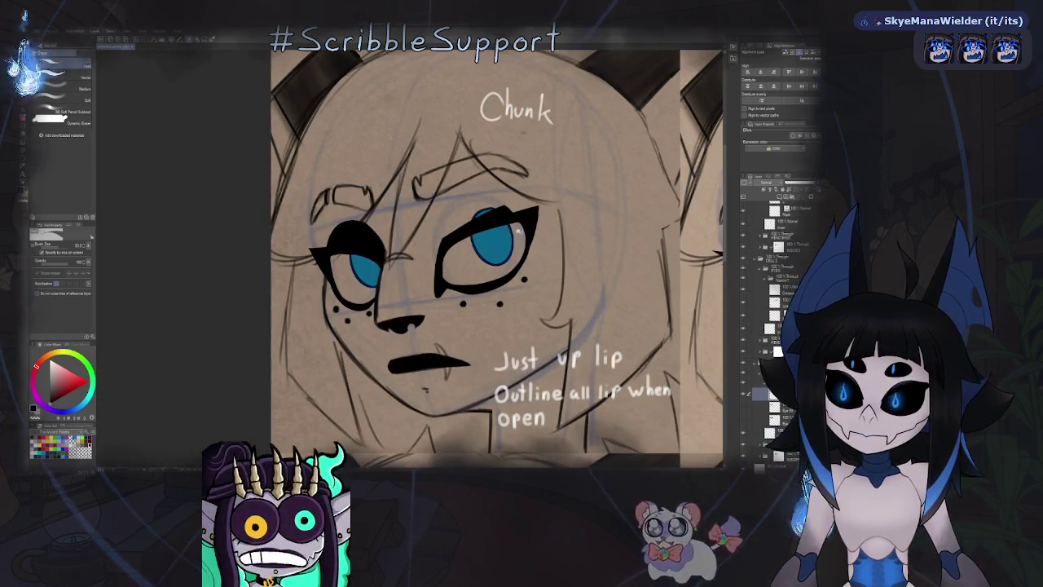
pyautogui.scroll(2, 481, 241)
pyautogui.scroll(2, 481, 240)
pyautogui.scroll(1, 481, 240)
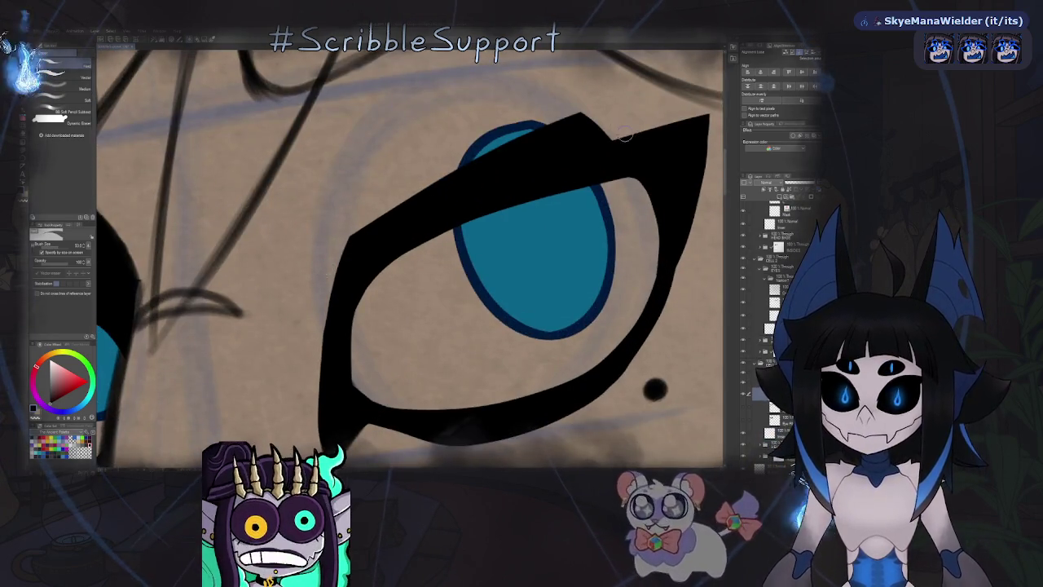
pyautogui.moveTo(607, 134); pyautogui.dragTo(347, 245)
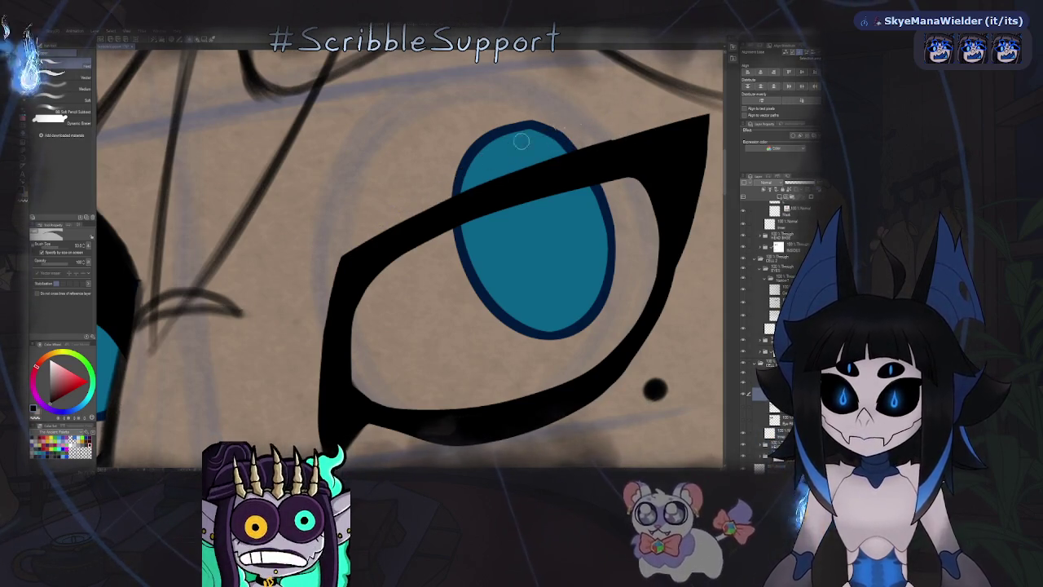
pyautogui.press('h')
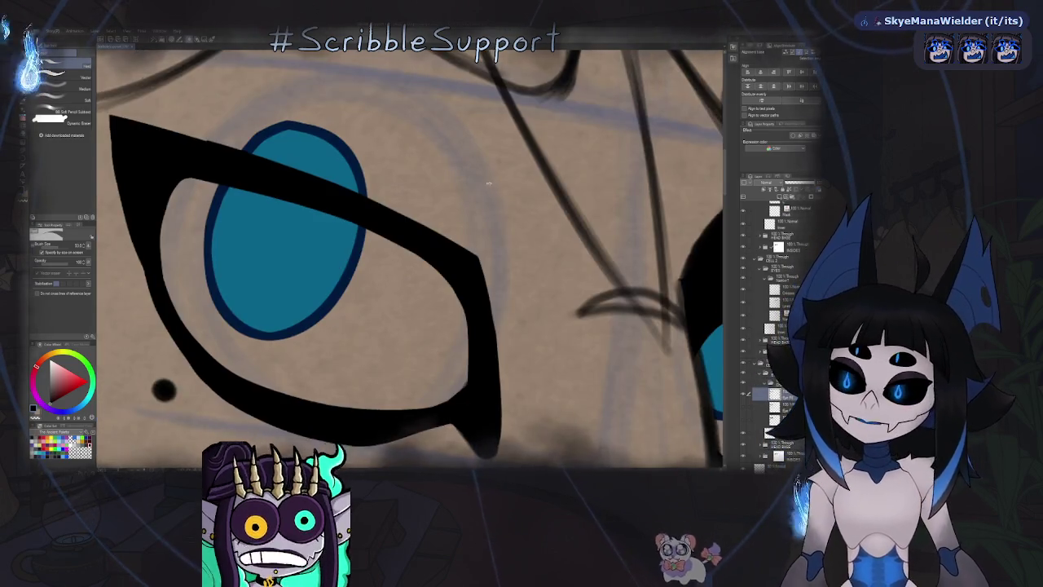
pyautogui.scroll(2, 380, 179)
pyautogui.scroll(1, 410, 198)
pyautogui.scroll(-3, 397, 201)
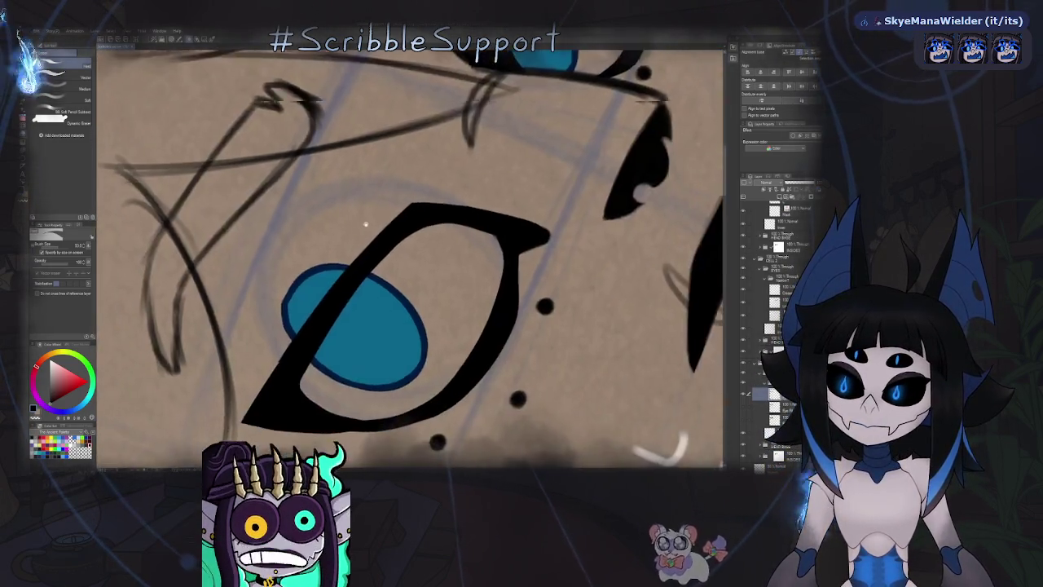
pyautogui.scroll(1, 377, 216)
pyautogui.scroll(1, 378, 216)
pyautogui.scroll(1, 378, 216)
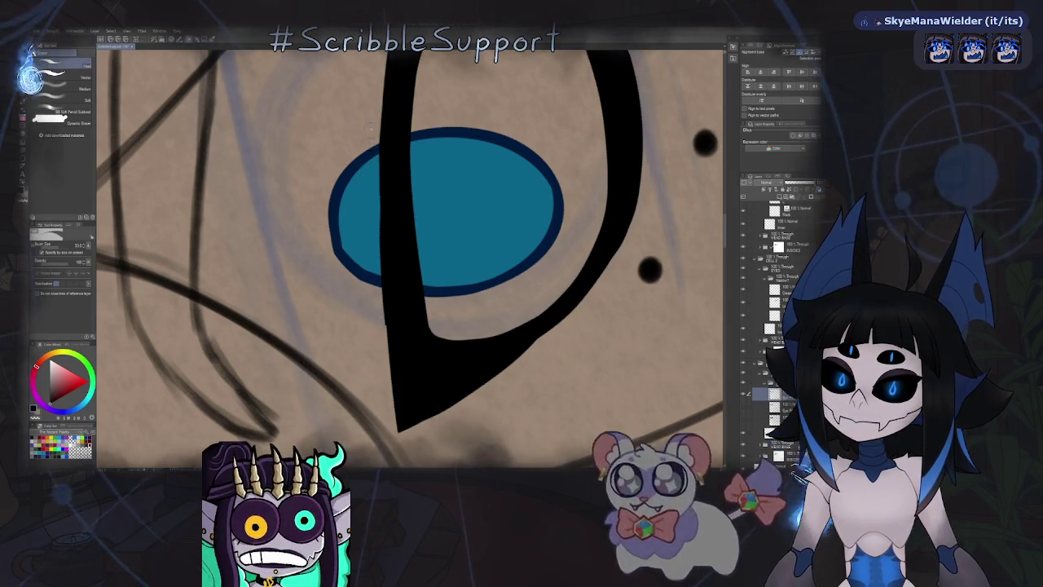
pyautogui.moveTo(383, 330); pyautogui.dragTo(379, 148)
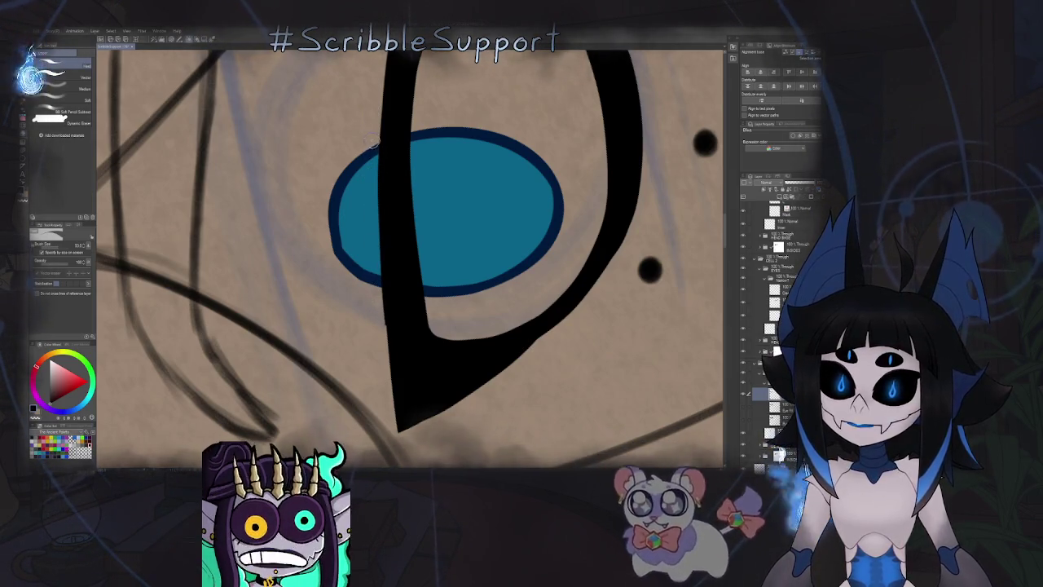
# Select the Figure tool's Continuous curve sub-tool and pick a new brush shape for it.
pyautogui.press('u')
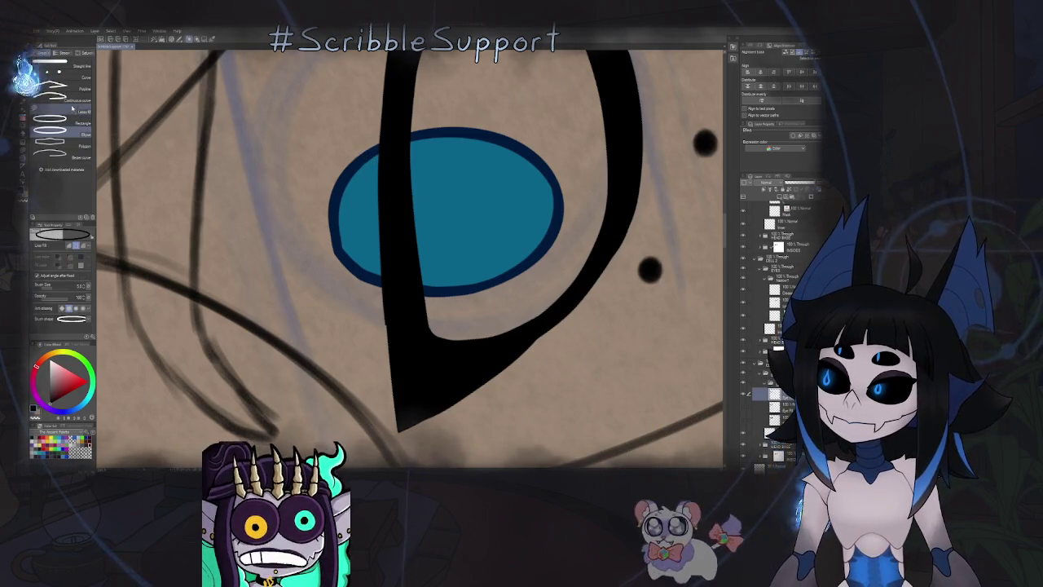
pyautogui.click(57, 100)
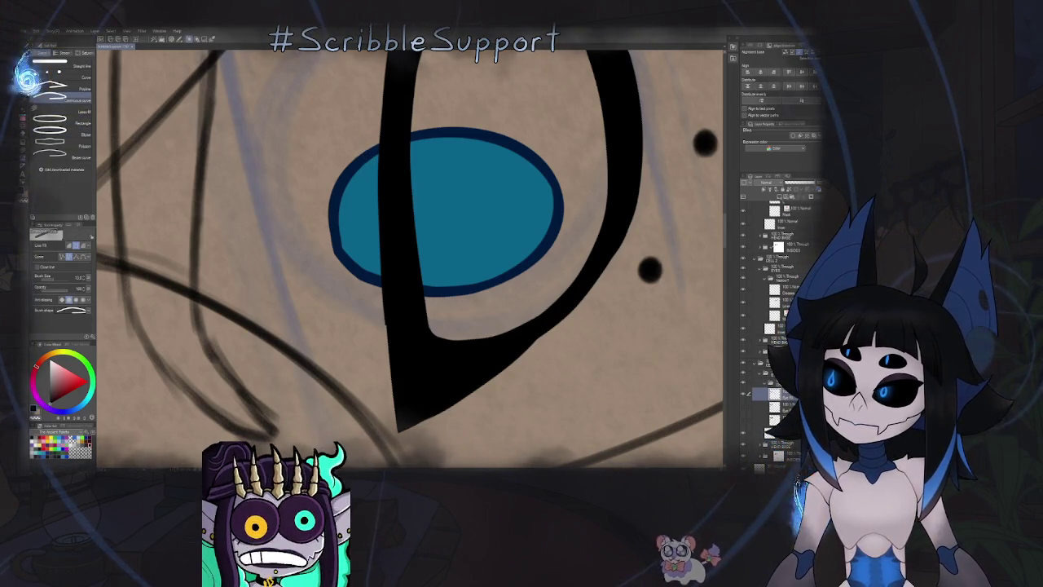
pyautogui.click(87, 308)
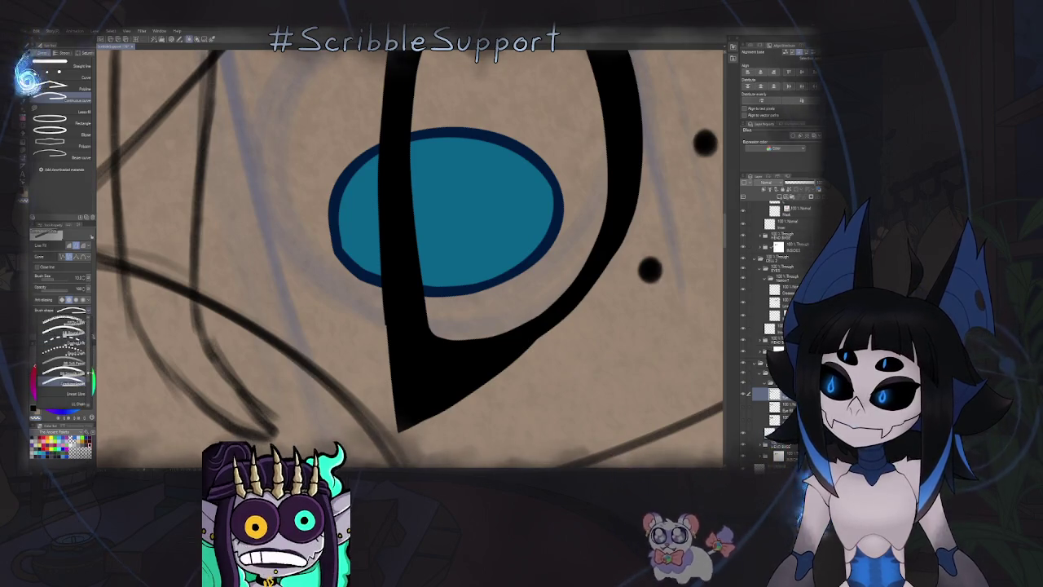
pyautogui.click(65, 375)
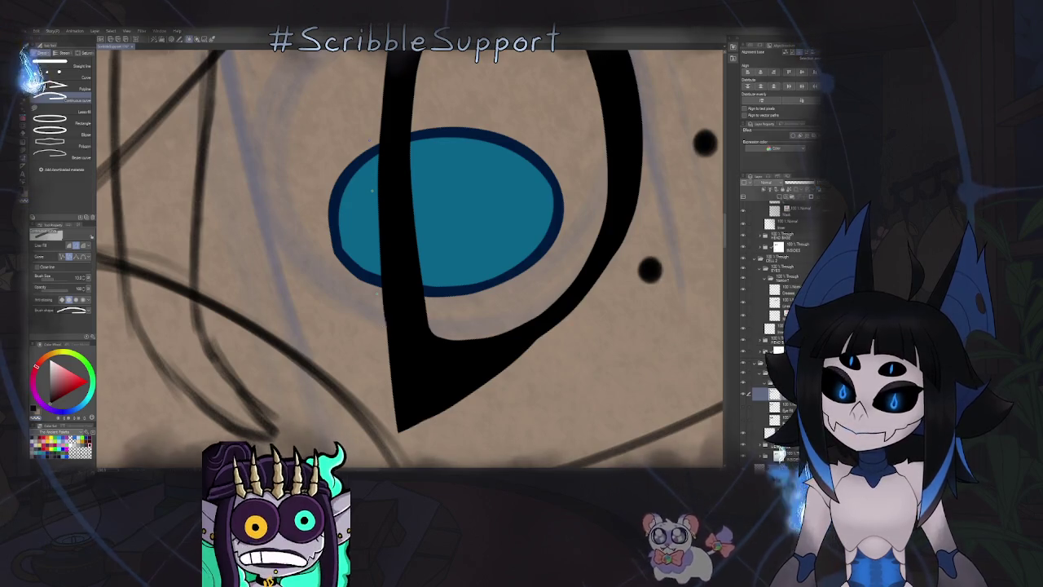
pyautogui.click(89, 313)
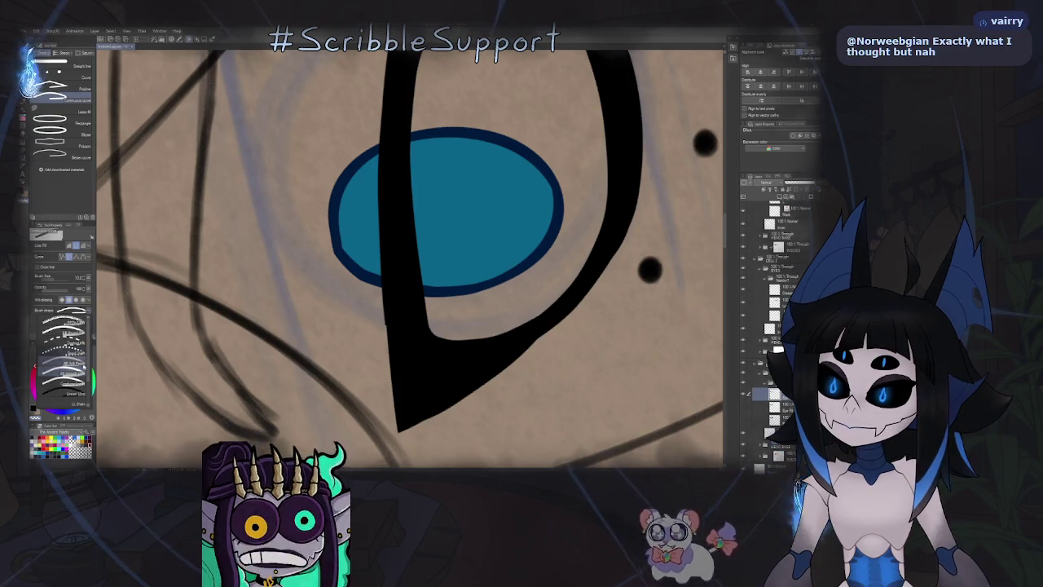
pyautogui.click(66, 373)
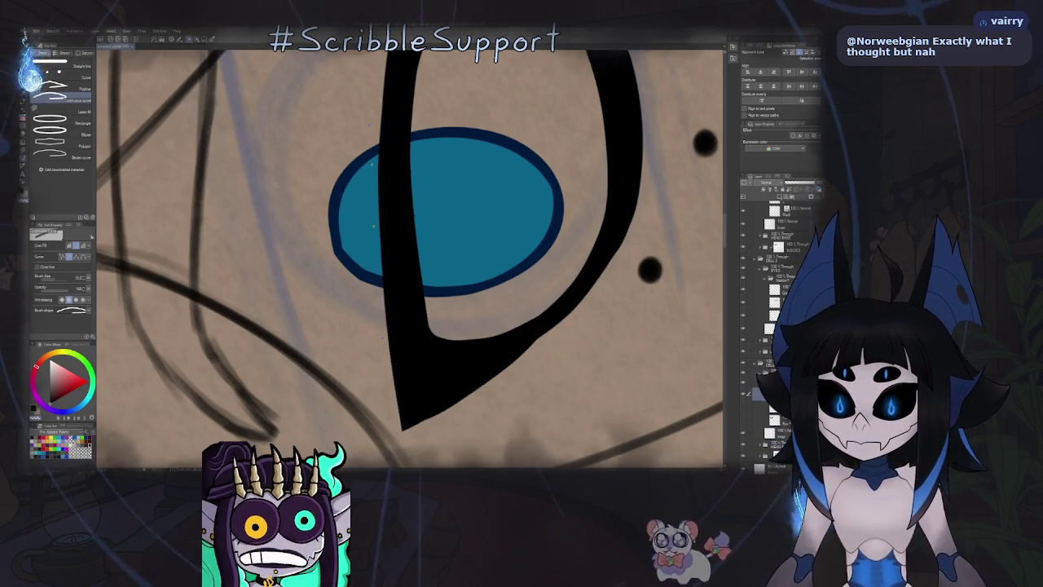
# Trim the blue iris's top edge and touch up blue along it.
pyautogui.scroll(-3, 374, 226)
pyautogui.scroll(-2, 436, 212)
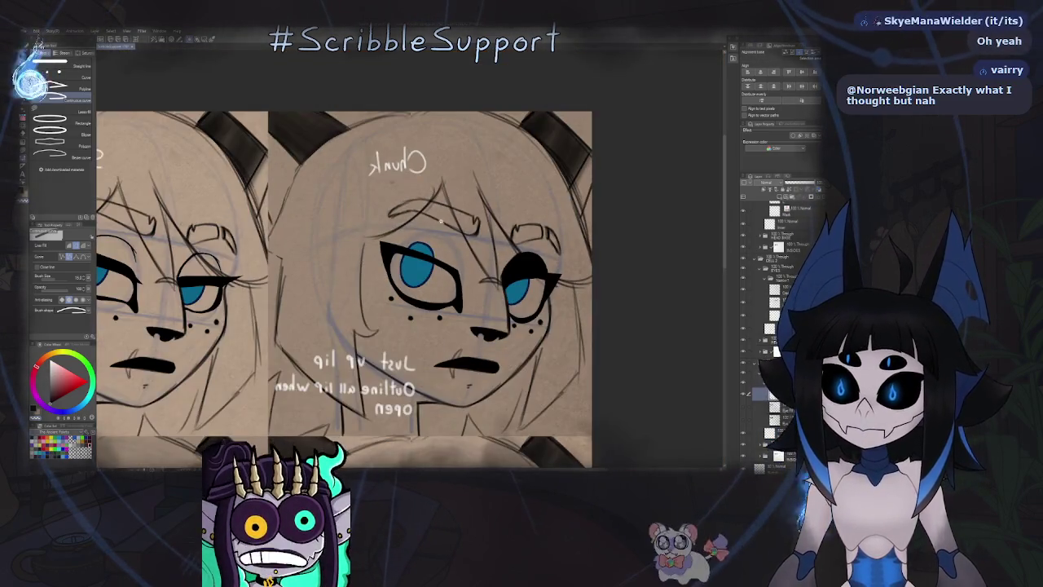
pyautogui.scroll(-2, 436, 212)
pyautogui.press('h')
pyautogui.scroll(4, 317, 253)
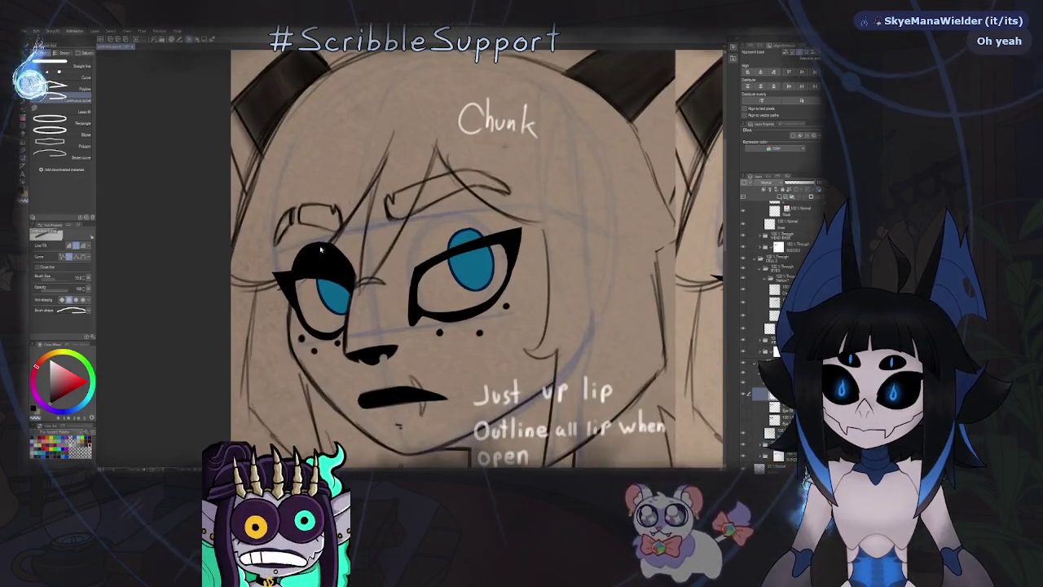
pyautogui.press('h')
pyautogui.moveTo(321, 251); pyautogui.dragTo(455, 233)
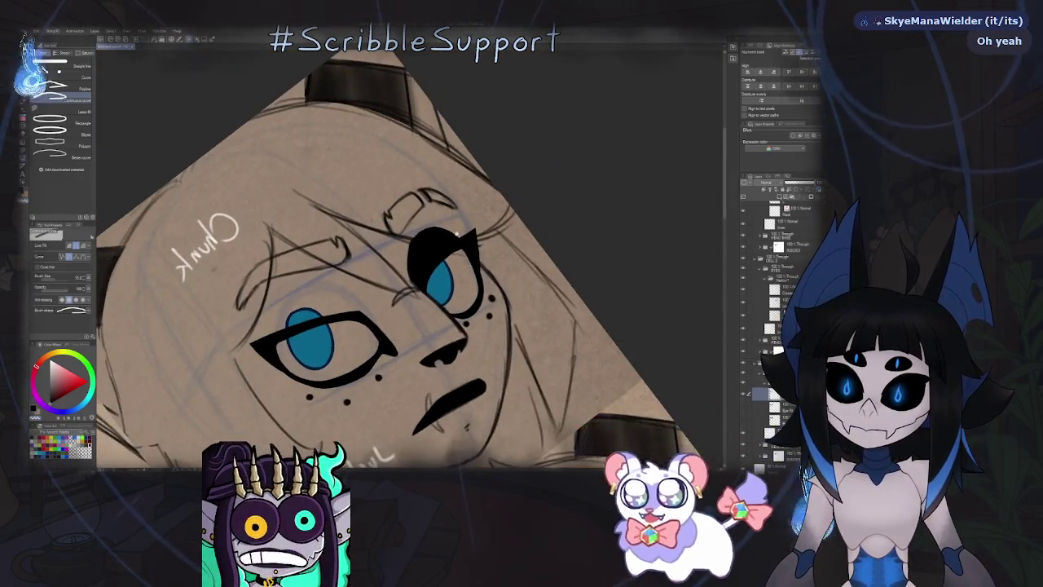
pyautogui.press('h')
pyautogui.moveTo(326, 261); pyautogui.dragTo(345, 302)
pyautogui.scroll(2, 345, 302)
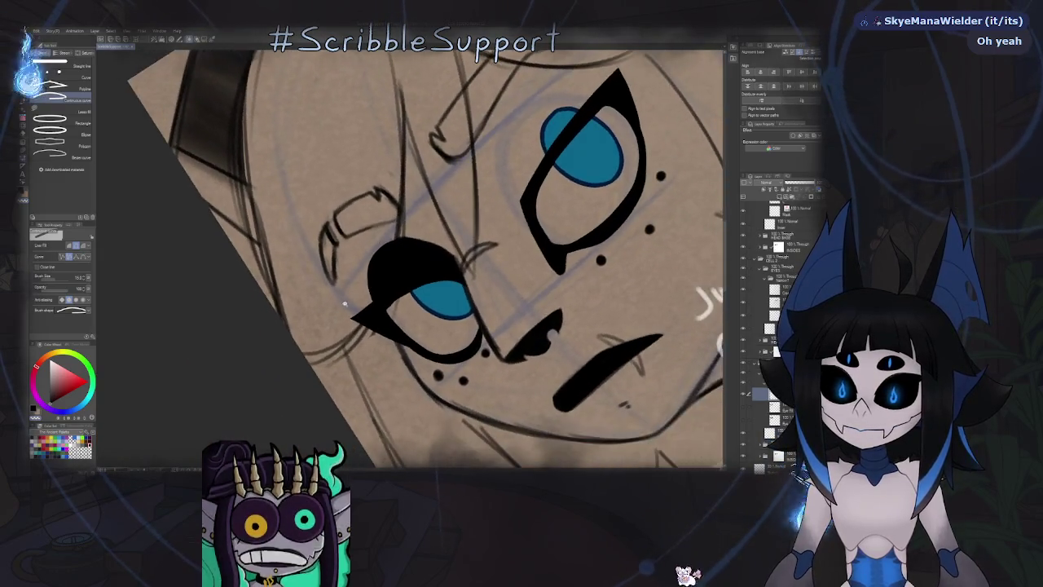
pyautogui.scroll(2, 345, 302)
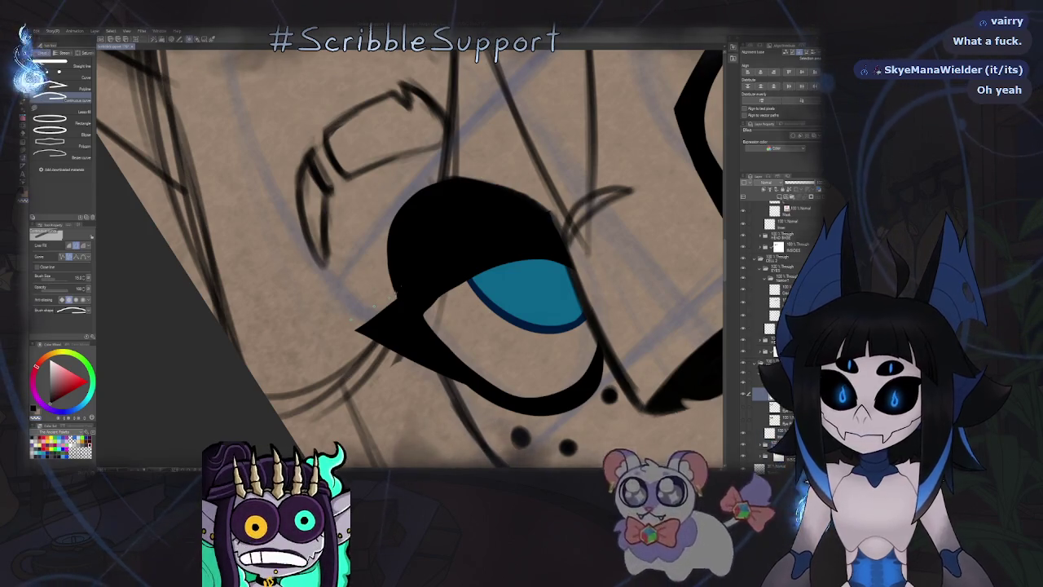
pyautogui.moveTo(395, 284); pyautogui.dragTo(456, 262)
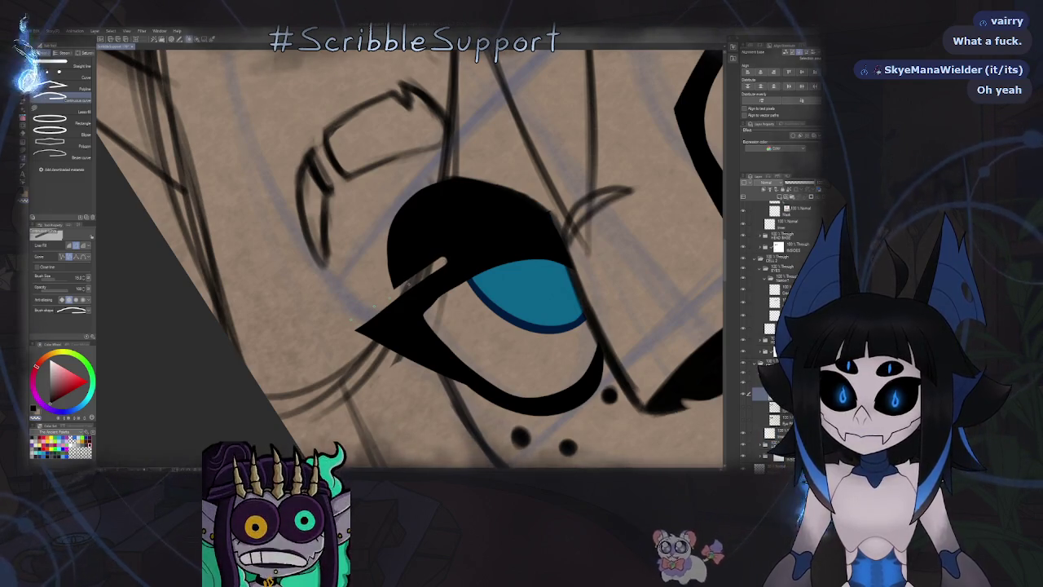
pyautogui.moveTo(460, 250); pyautogui.dragTo(536, 228)
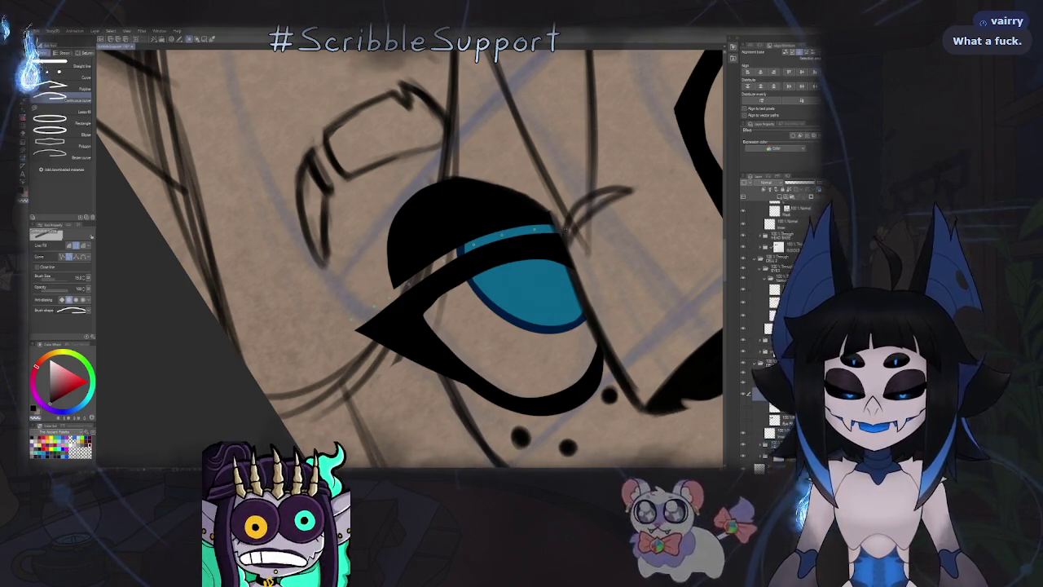
# Erase the black lid covering the top of the iris.
pyautogui.scroll(2, 559, 229)
pyautogui.hotkey('ctrl', '0')
pyautogui.press('h')
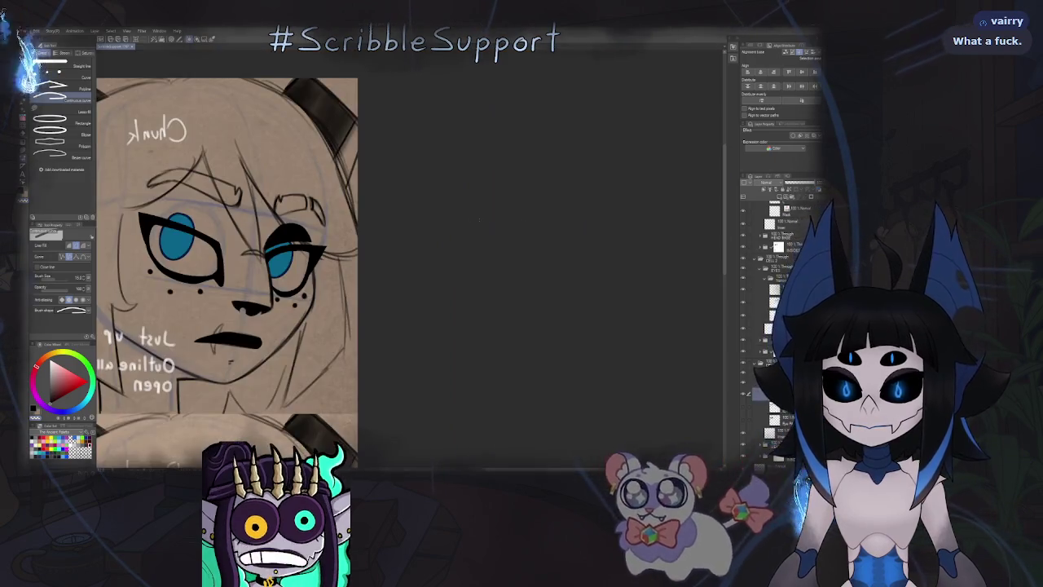
pyautogui.press('e')
pyautogui.scroll(3, 376, 191)
pyautogui.scroll(1, 391, 204)
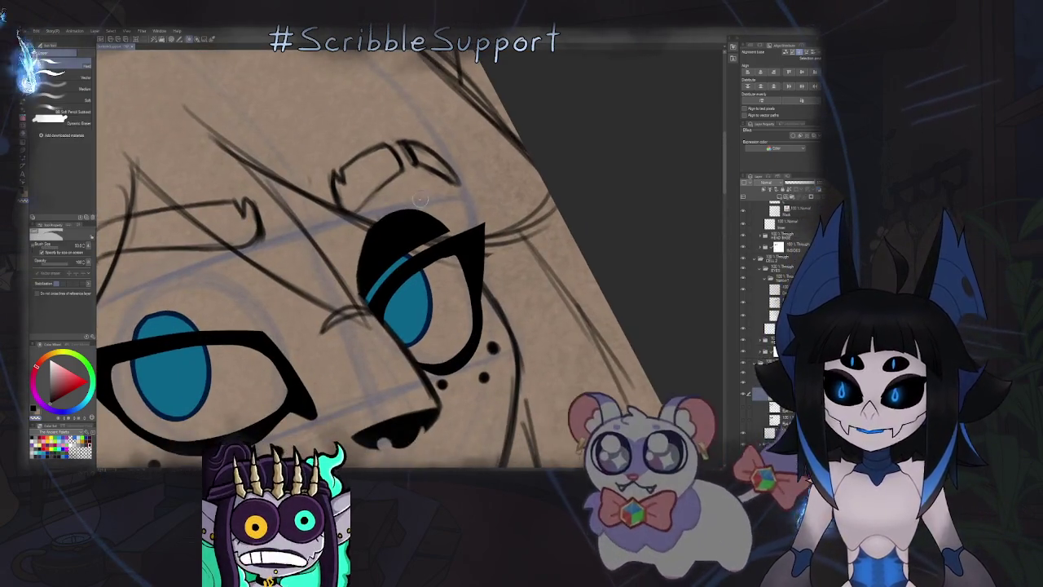
pyautogui.moveTo(408, 213); pyautogui.dragTo(383, 249)
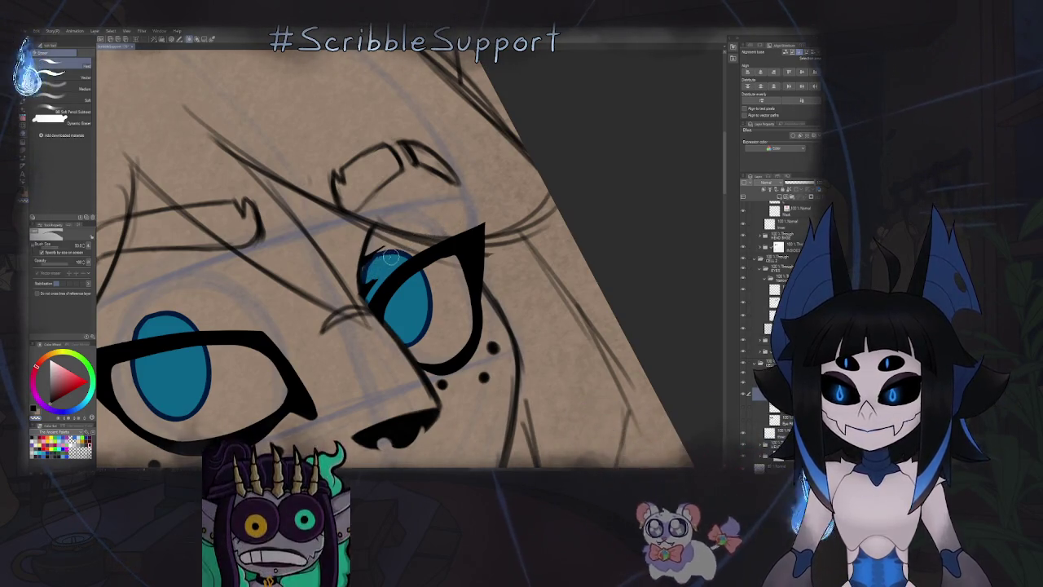
pyautogui.hotkey('ctrl', '0')
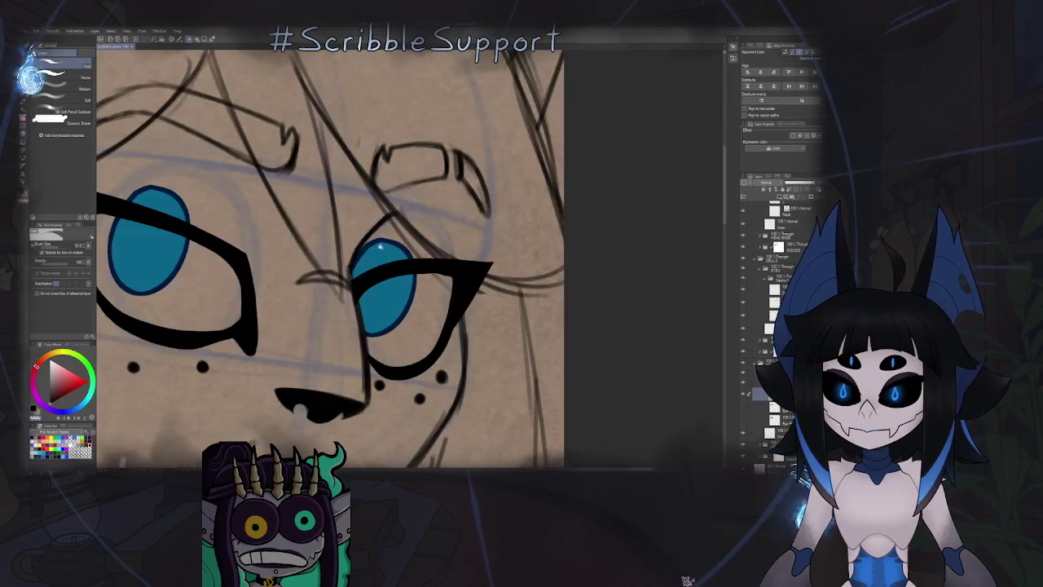
pyautogui.scroll(-2, 370, 233)
pyautogui.scroll(-3, 359, 266)
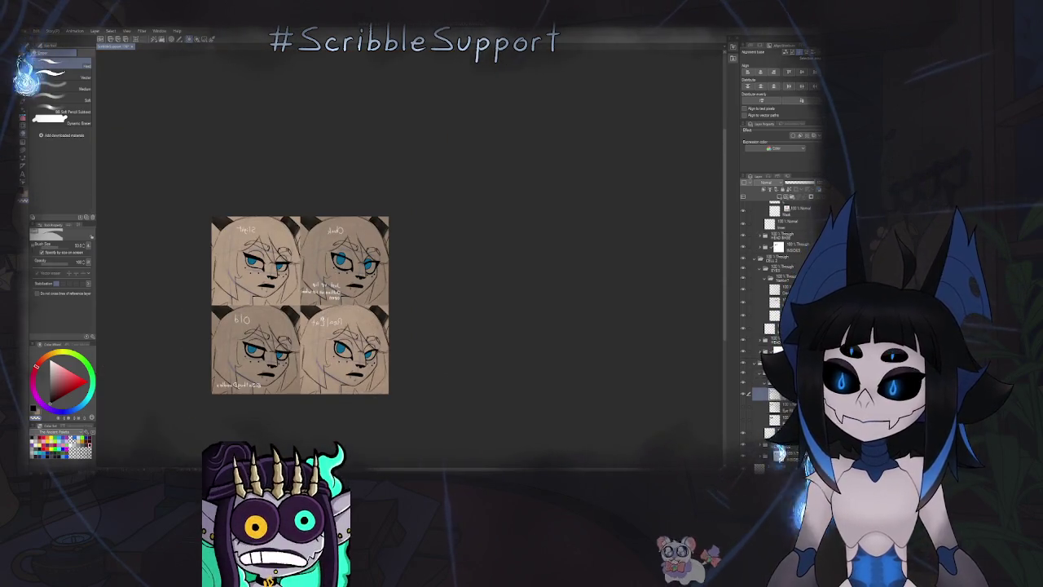
pyautogui.scroll(4, 356, 265)
pyautogui.press('h')
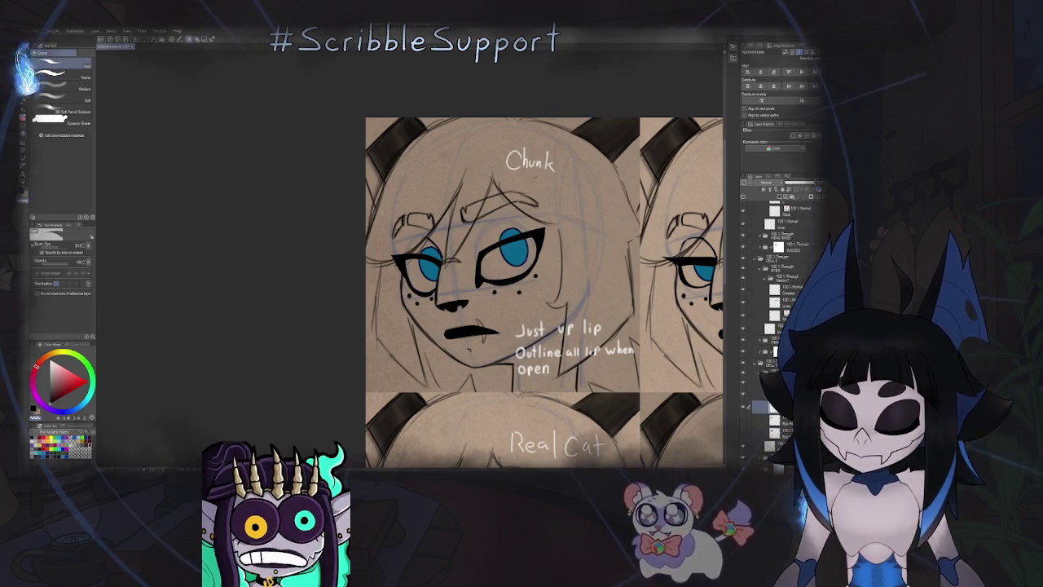
# Lasso-clear the area above the eye and erase blue spilling past the upper-left lid.
pyautogui.press('g')
pyautogui.scroll(3, 489, 249)
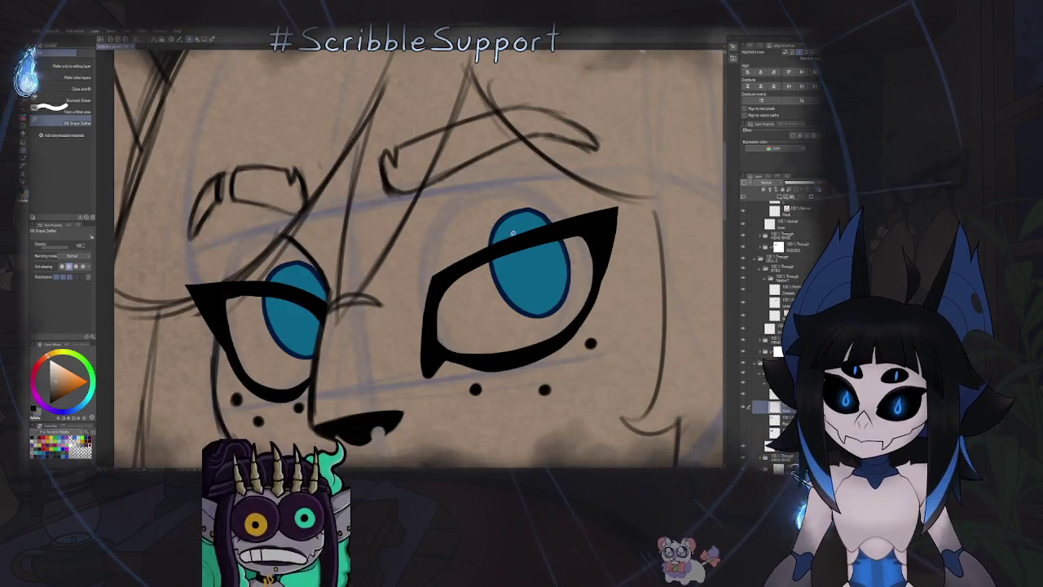
pyautogui.scroll(2, 512, 232)
pyautogui.moveTo(582, 209); pyautogui.dragTo(558, 185)
pyautogui.moveTo(471, 222)
pyautogui.mouseDown()
pyautogui.moveTo(408, 285)
pyautogui.moveTo(390, 211)
pyautogui.moveTo(424, 194)
pyautogui.mouseUp()
pyautogui.scroll(-2, 470, 222)
pyautogui.scroll(2, 384, 307)
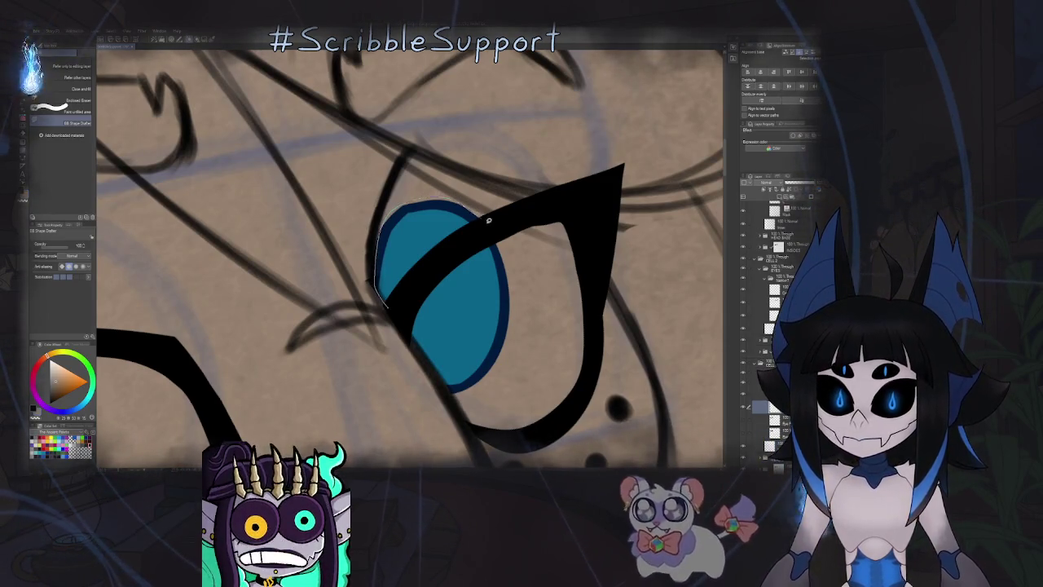
pyautogui.moveTo(408, 289); pyautogui.dragTo(383, 303)
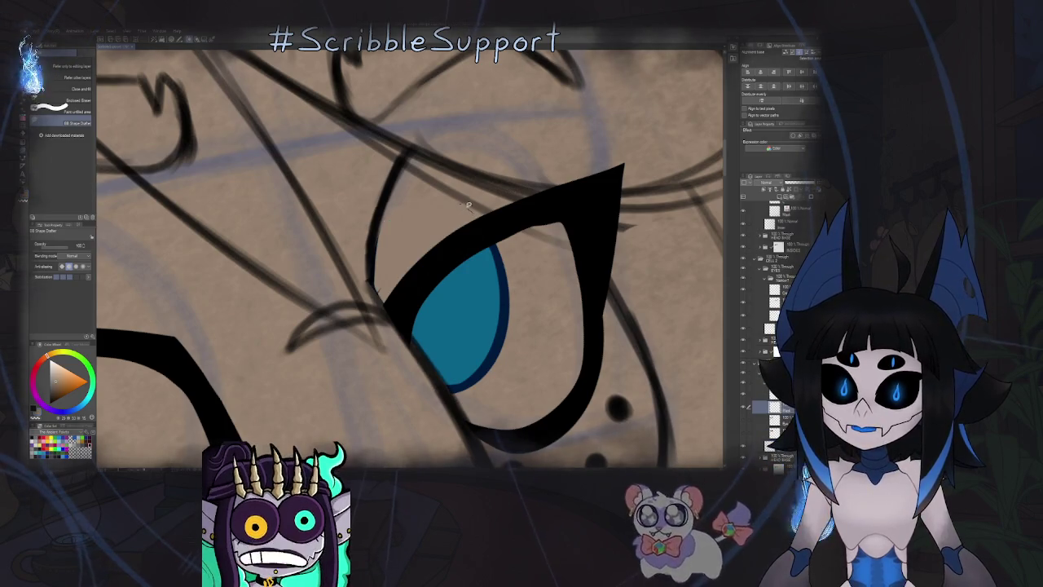
pyautogui.moveTo(389, 302); pyautogui.dragTo(376, 289)
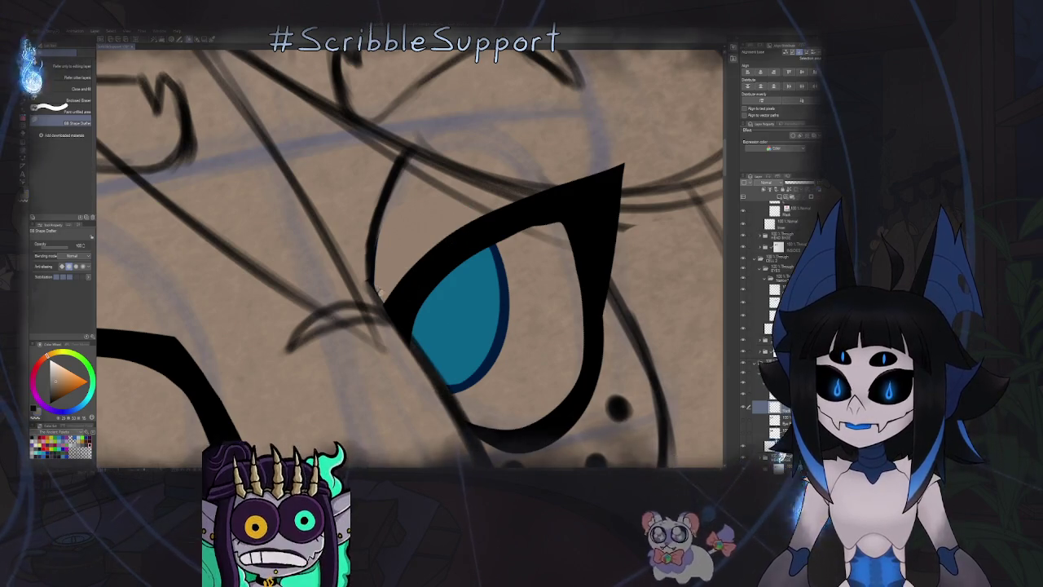
pyautogui.scroll(-5, 410, 288)
pyautogui.press('h')
pyautogui.press('h')
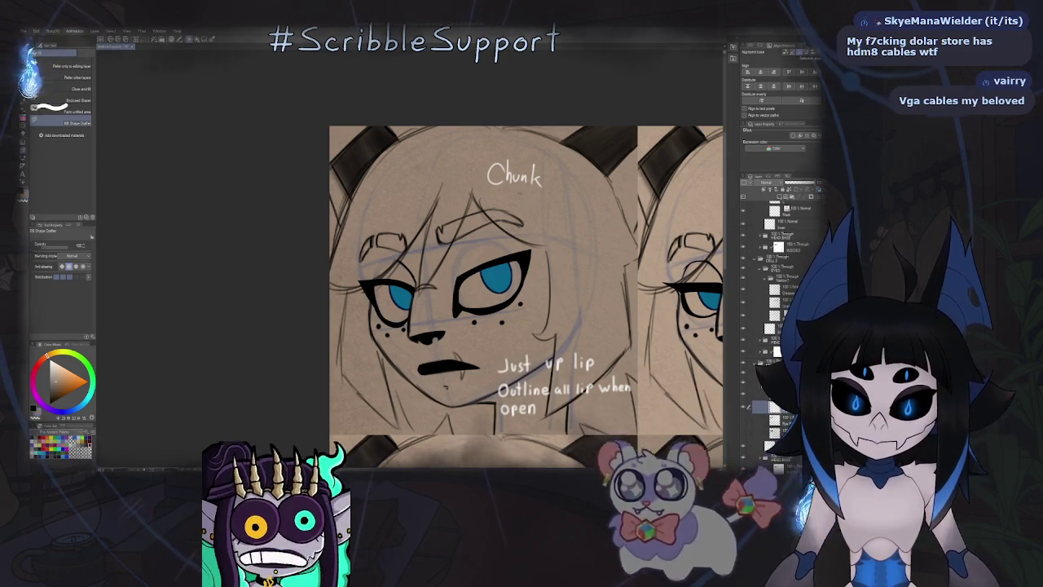
# Select the shading layer below the eyeliner.
pyautogui.click(774, 398)
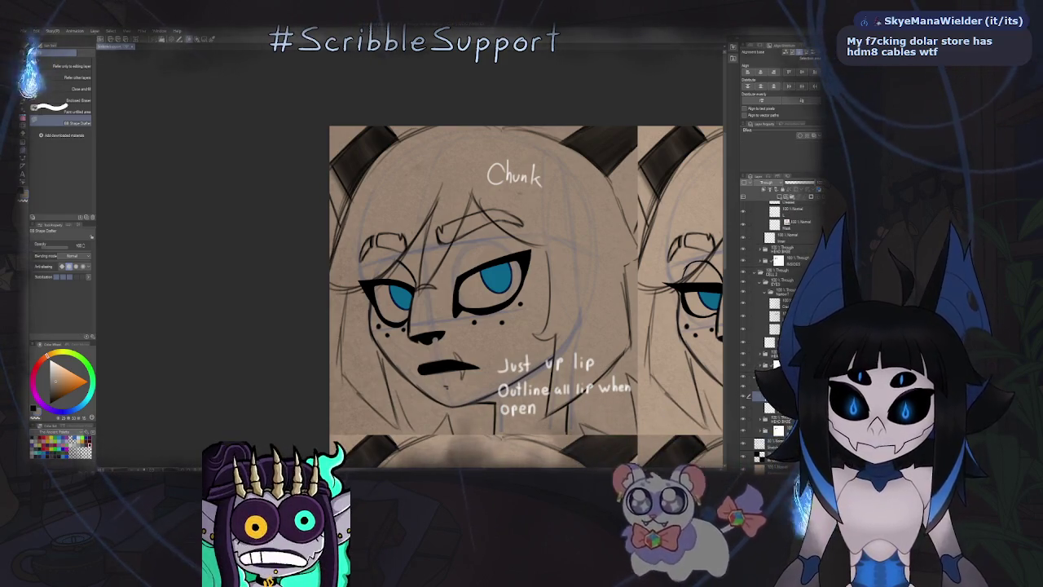
pyautogui.click(774, 408)
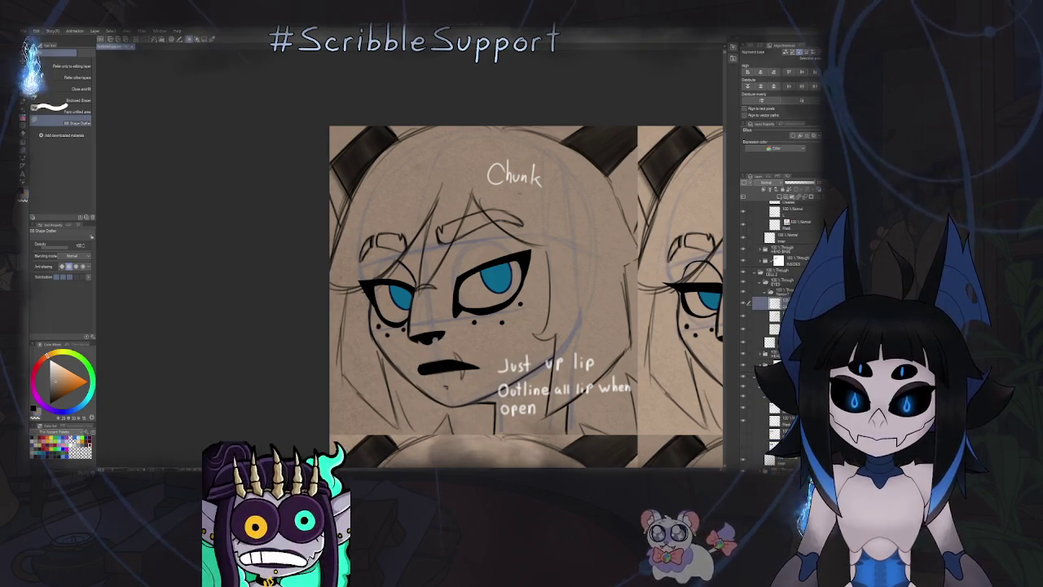
pyautogui.press('k')
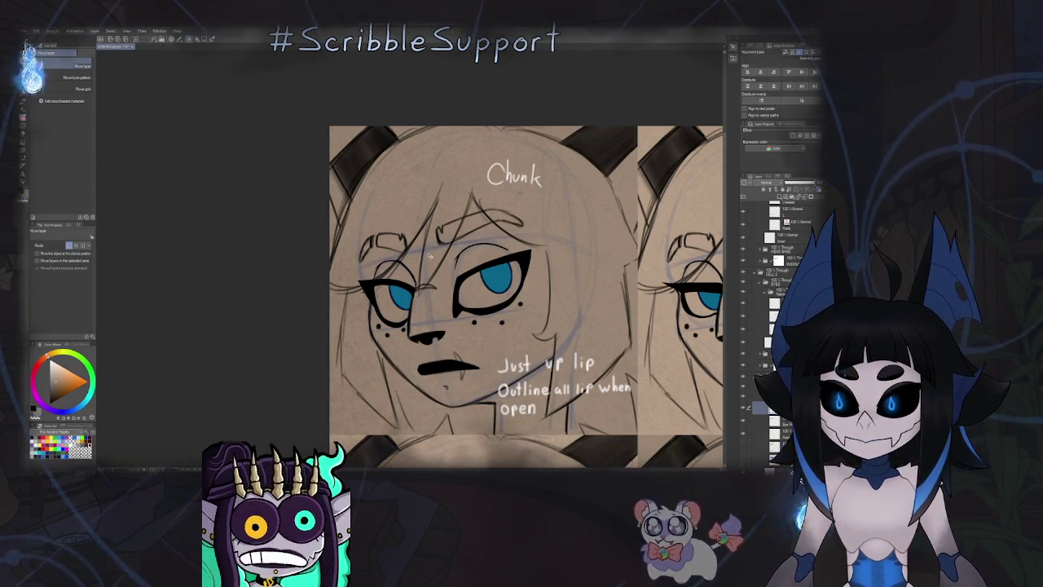
pyautogui.scroll(-5, 461, 252)
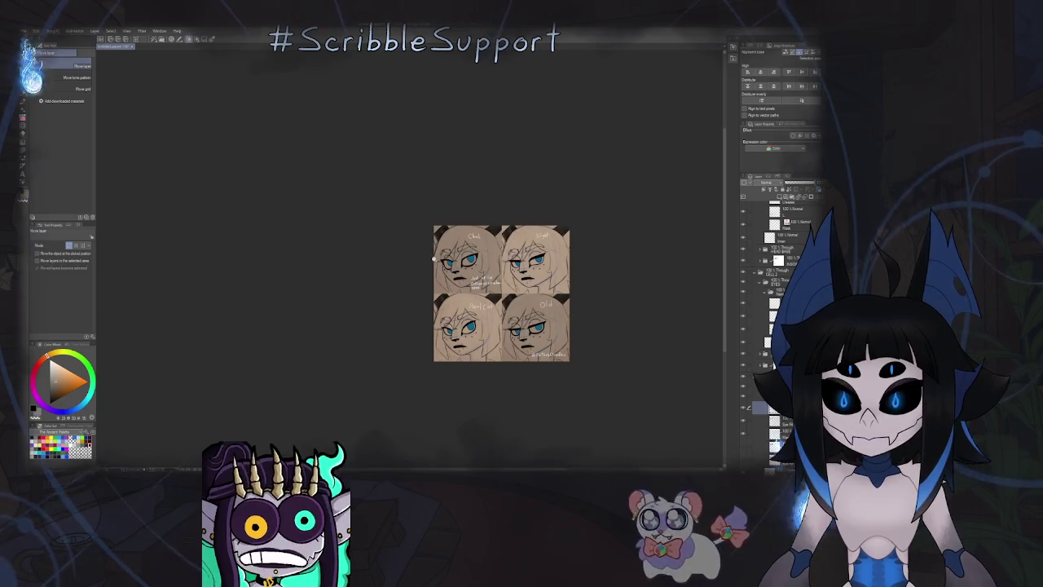
pyautogui.scroll(5, 435, 257)
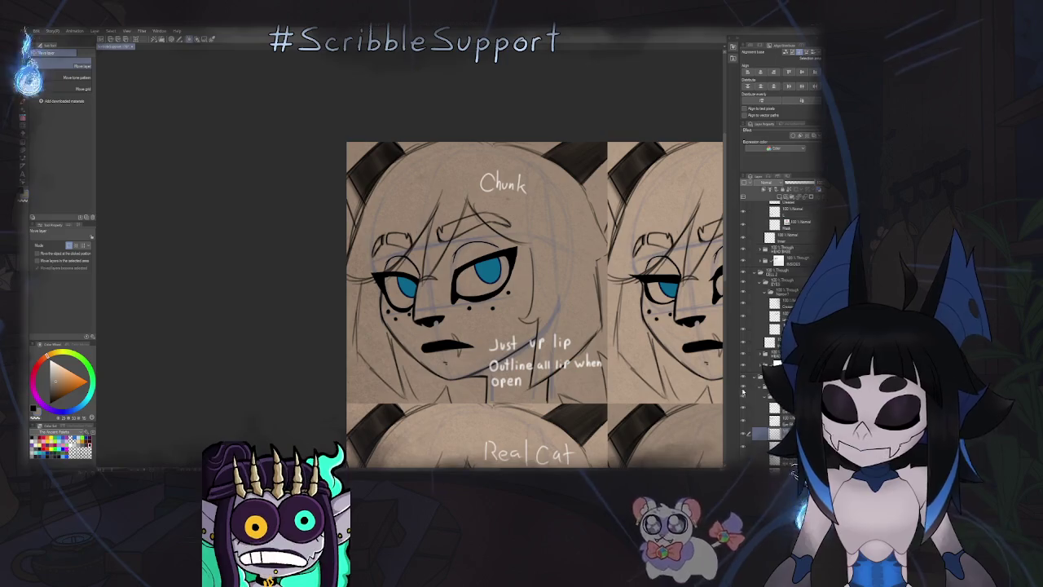
# Paint brown shading across the right eye's upper lid with a blending brush.
pyautogui.press('b')
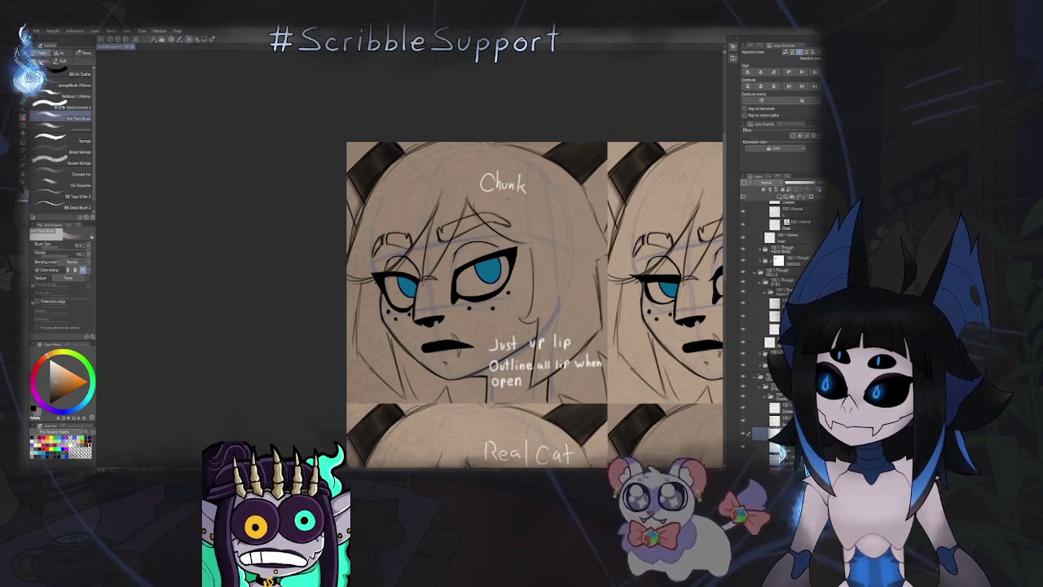
pyautogui.scroll(1, 699, 404)
pyautogui.scroll(5, 472, 217)
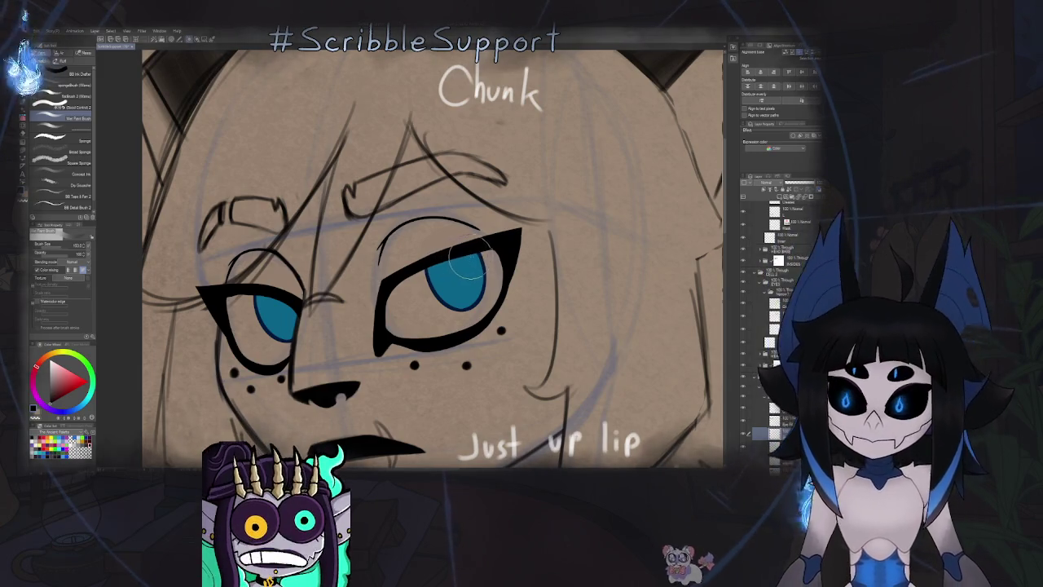
pyautogui.moveTo(455, 237); pyautogui.dragTo(417, 247)
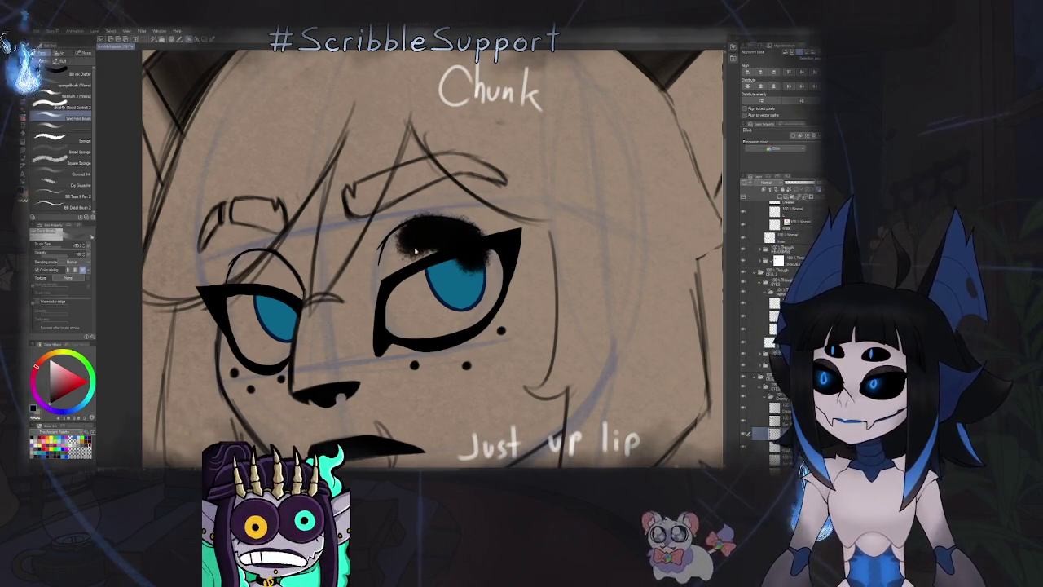
pyautogui.hotkey('ctrl', 'z')
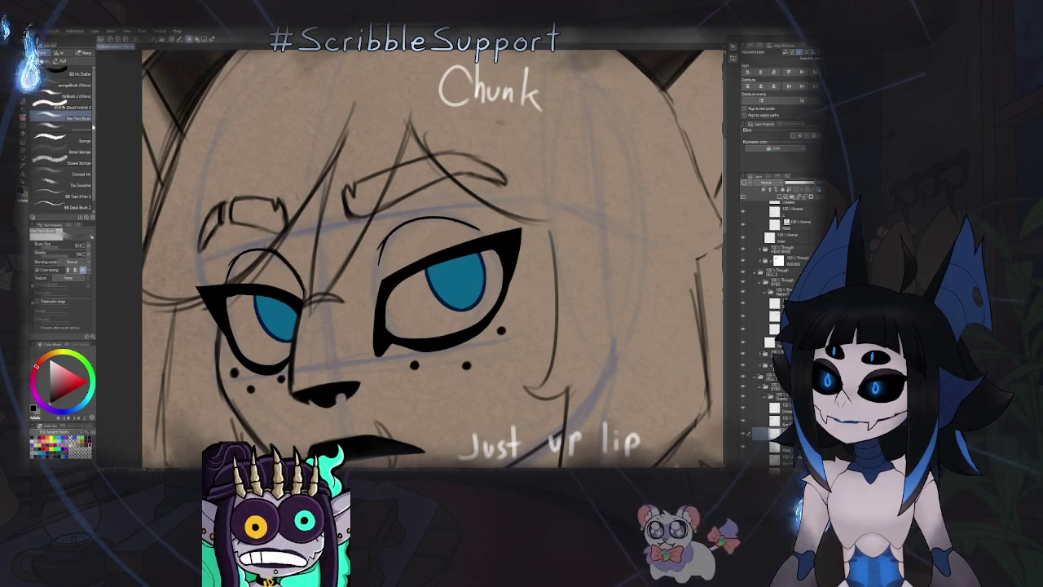
pyautogui.click(78, 174)
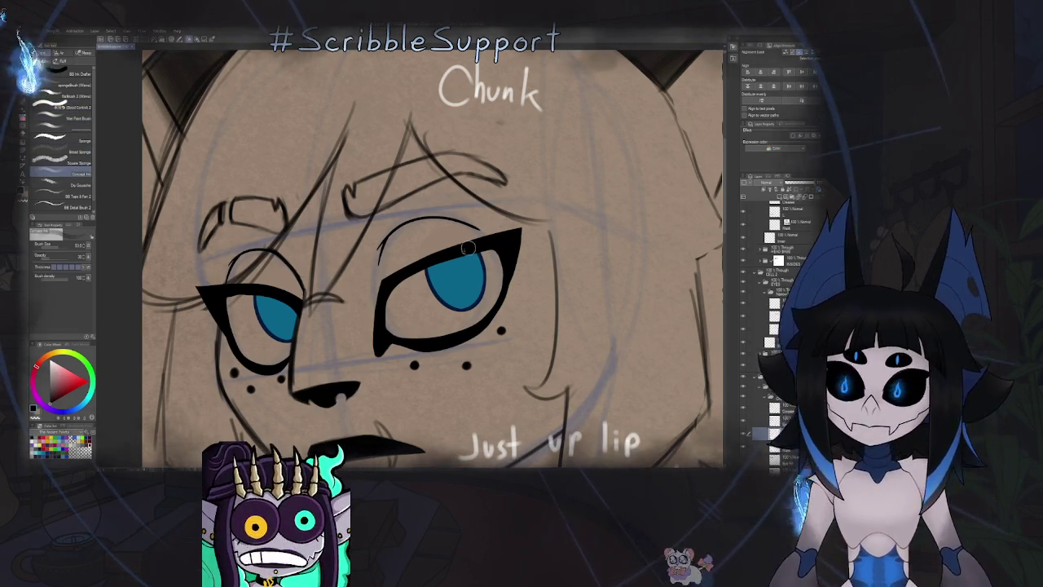
pyautogui.moveTo(471, 246); pyautogui.dragTo(409, 240)
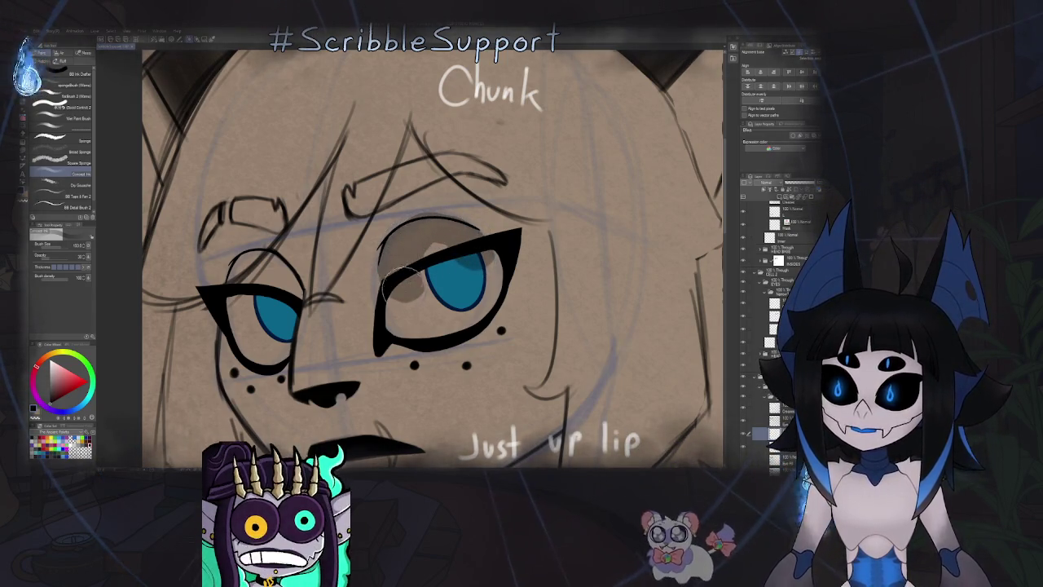
pyautogui.hotkey('ctrl', 'z')
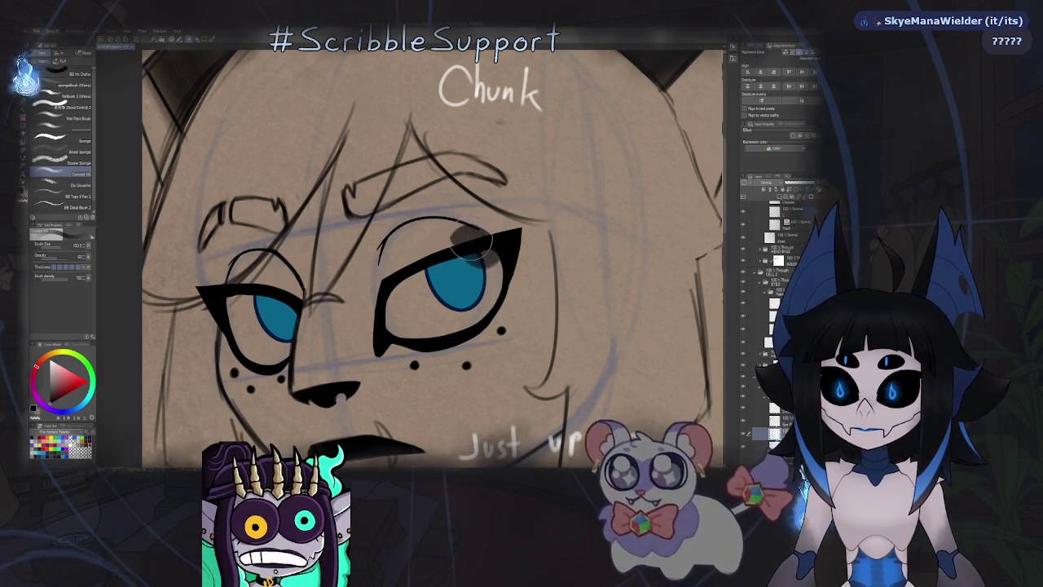
pyautogui.moveTo(477, 259); pyautogui.dragTo(411, 236)
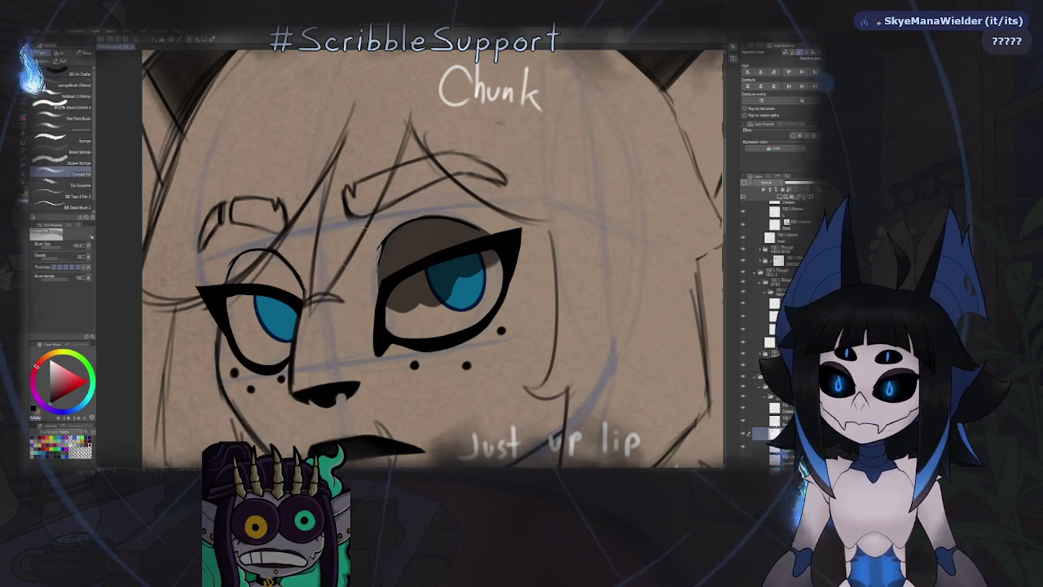
pyautogui.scroll(-3, 383, 256)
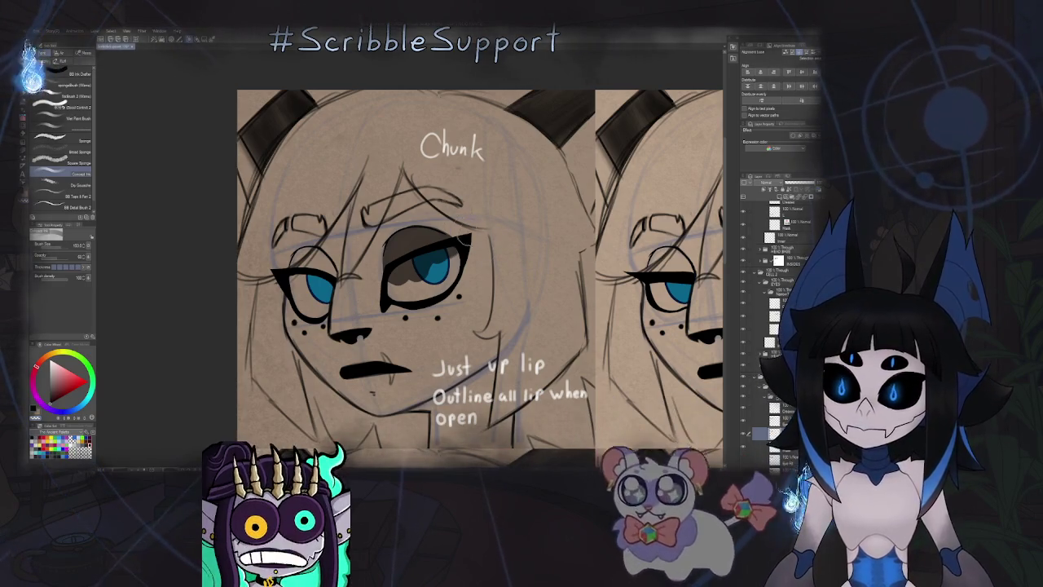
# Erase the brown shading back from the larger eye's iris, leaving it on the upper lid.
pyautogui.press('h')
pyautogui.scroll(5, 488, 204)
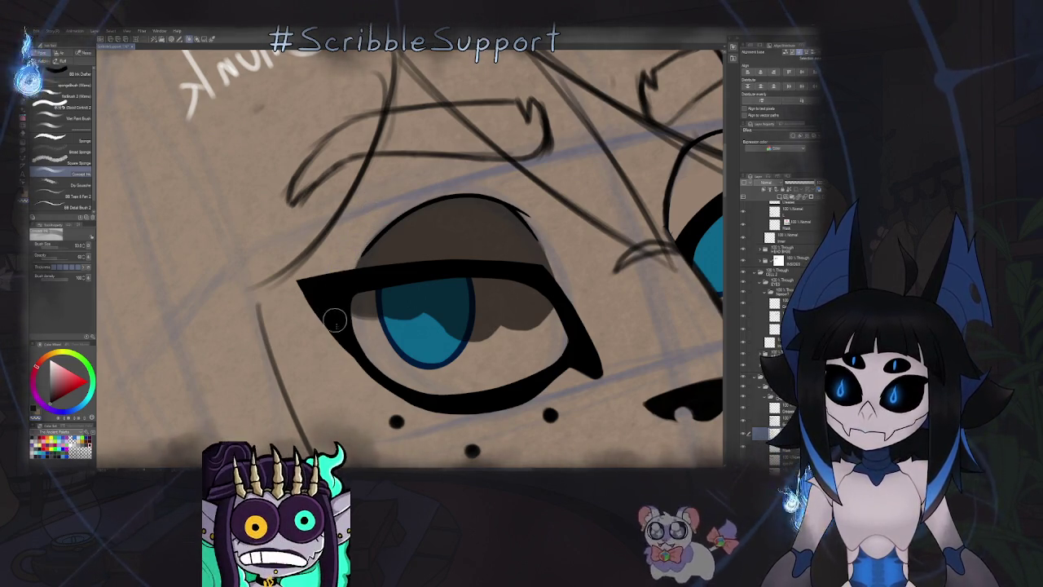
pyautogui.press('e')
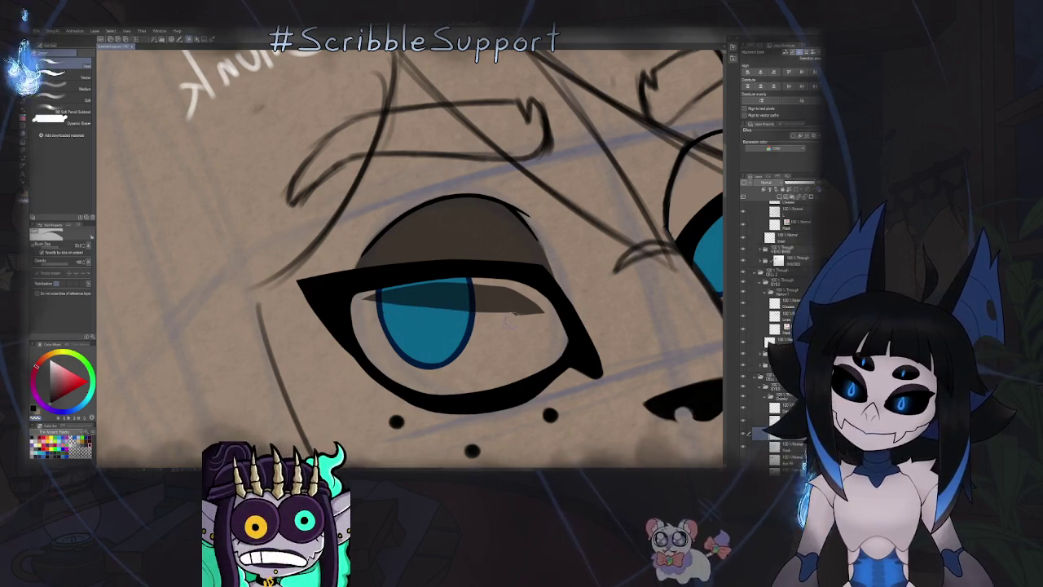
pyautogui.moveTo(493, 310); pyautogui.dragTo(536, 303)
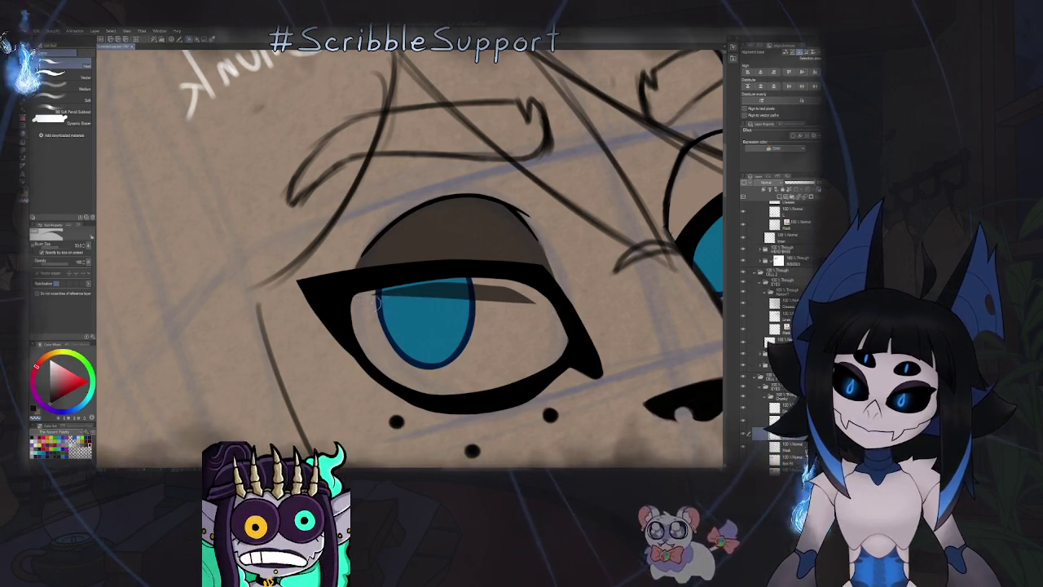
pyautogui.moveTo(398, 294); pyautogui.dragTo(461, 287)
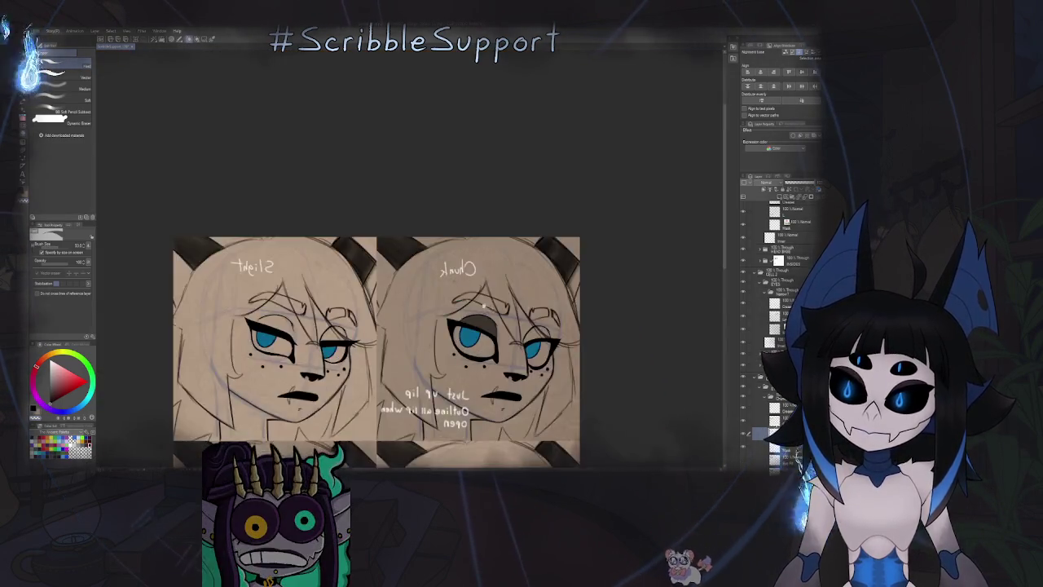
# Switch to the brush and enlarge it to size 100.
pyautogui.press('b')
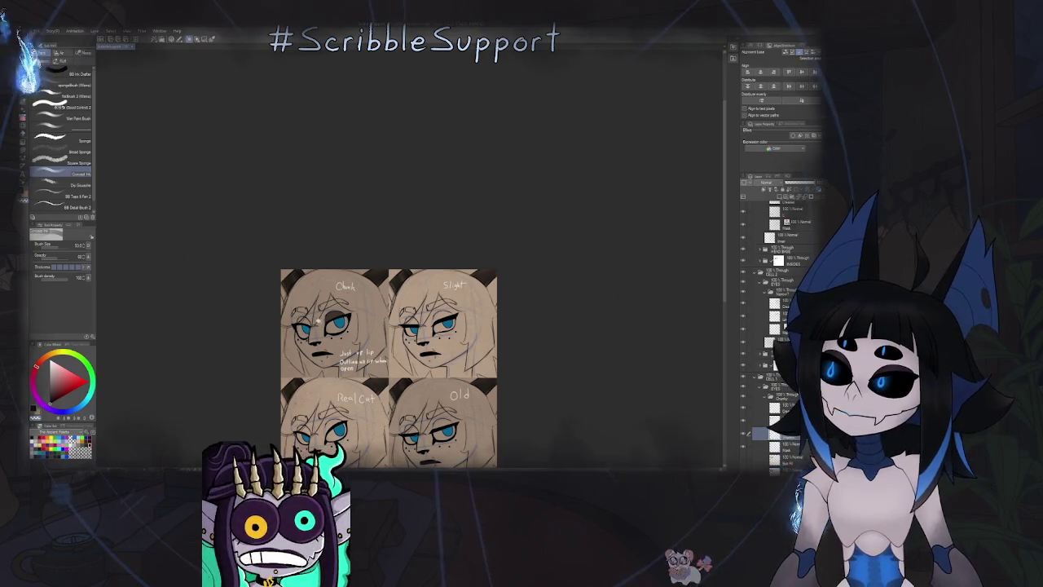
pyautogui.scroll(2, 358, 277)
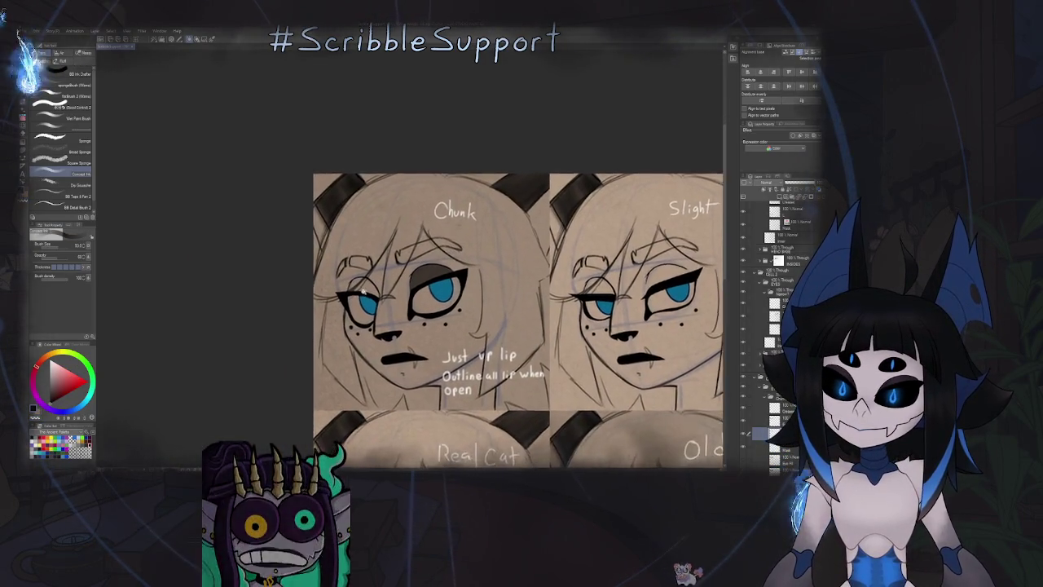
pyautogui.scroll(3, 352, 277)
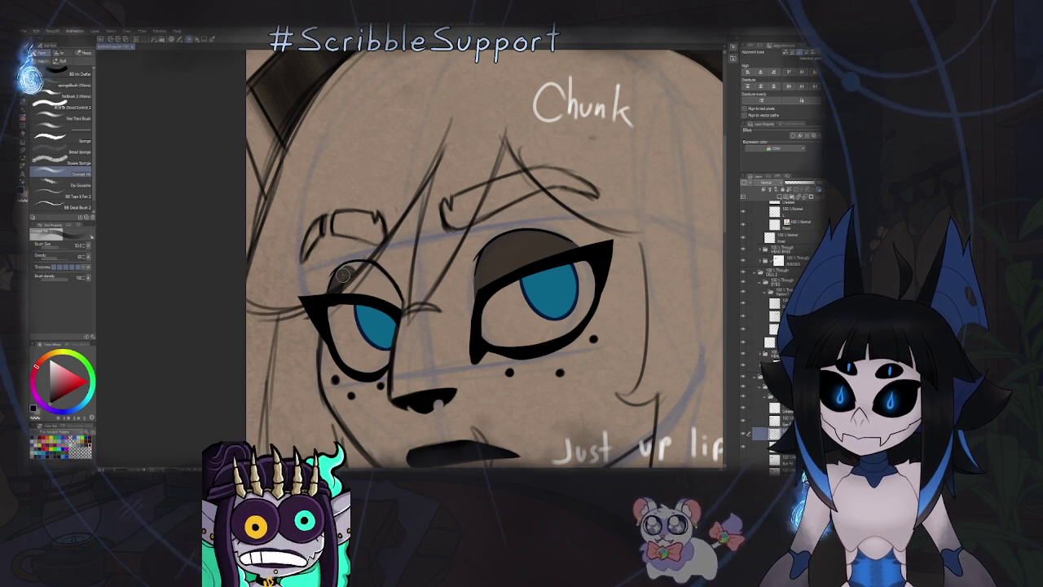
pyautogui.press(']')
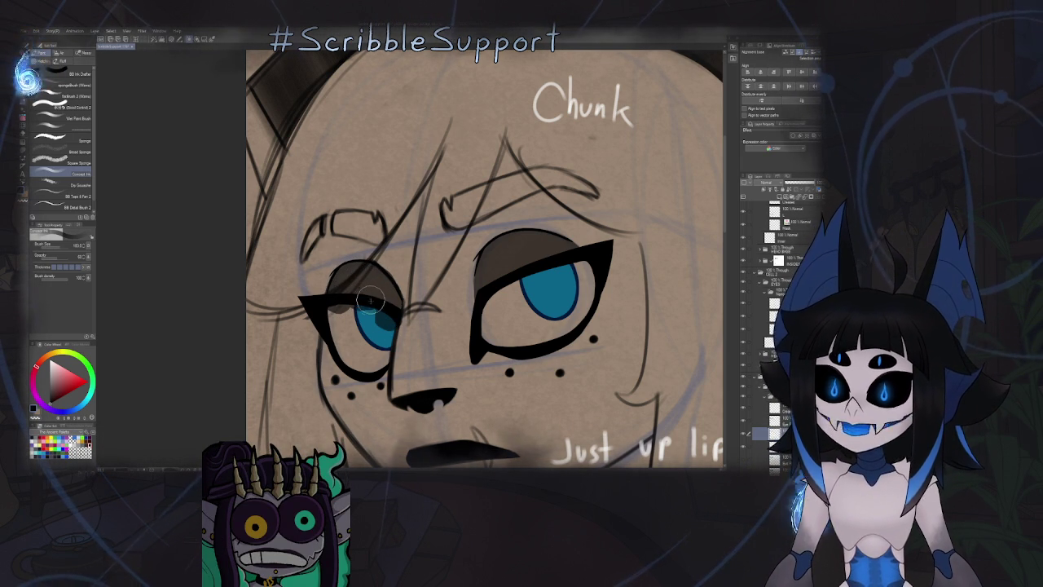
pyautogui.press('e')
pyautogui.press('b')
# Shade the smaller eye's upper lid brown and clean its edges with the eraser.
pyautogui.moveTo(323, 284); pyautogui.dragTo(336, 250)
pyautogui.scroll(3, 335, 251)
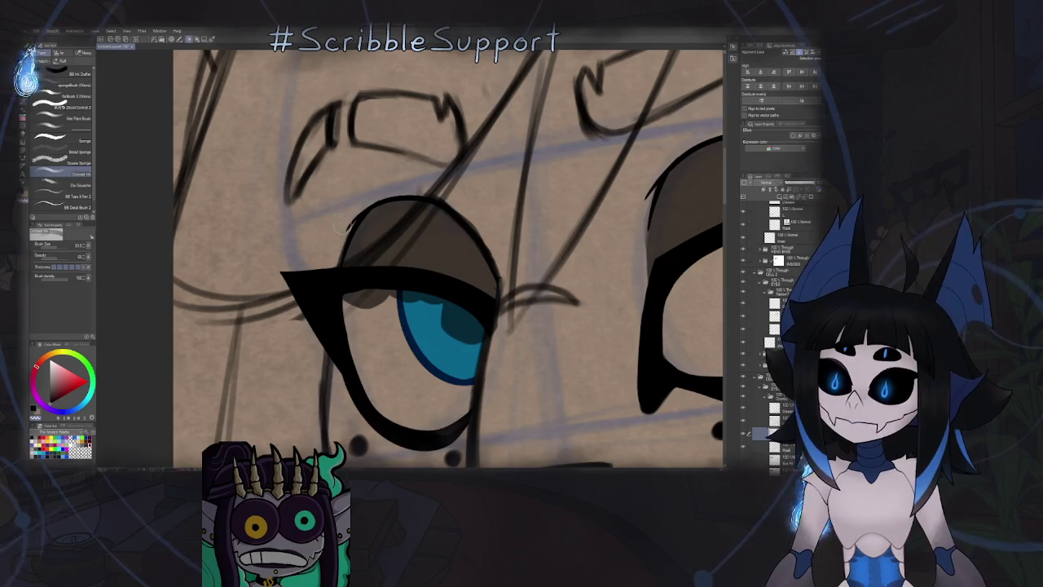
pyautogui.moveTo(529, 225); pyautogui.dragTo(477, 276)
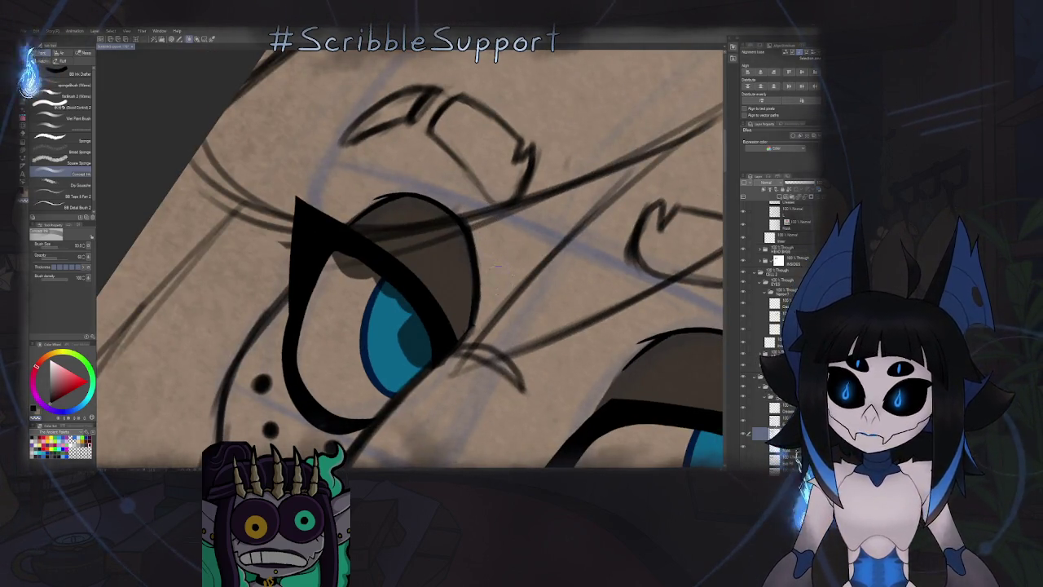
pyautogui.moveTo(469, 307); pyautogui.dragTo(435, 275)
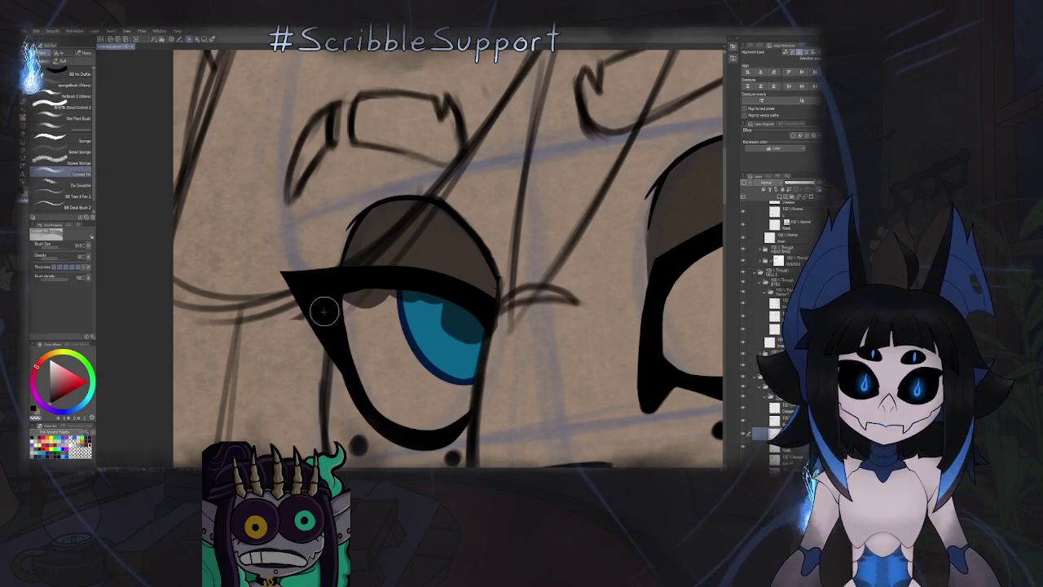
pyautogui.moveTo(399, 313); pyautogui.dragTo(456, 279)
pyautogui.press('e')
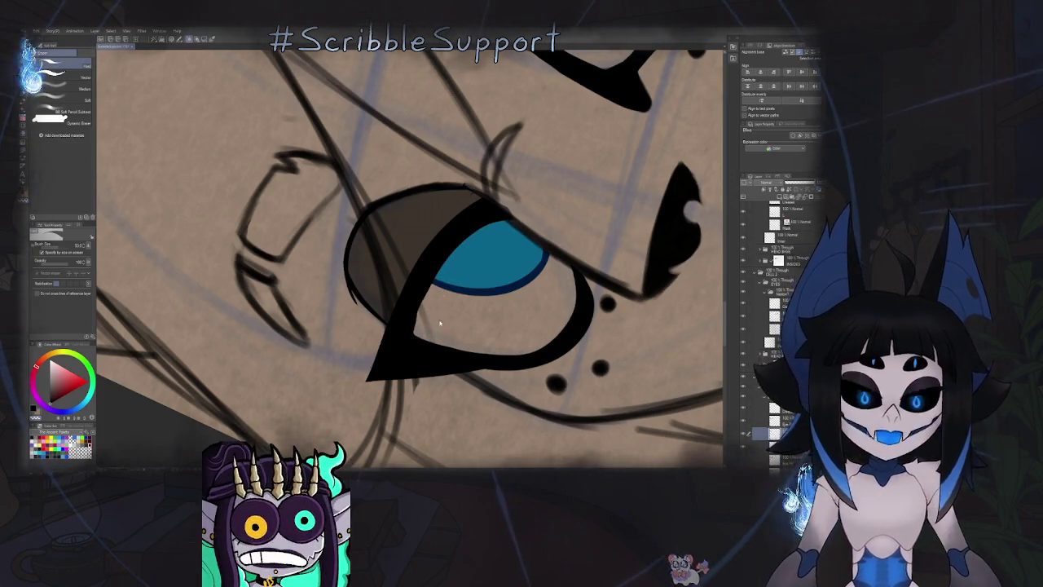
pyautogui.moveTo(454, 280); pyautogui.dragTo(457, 326)
pyautogui.scroll(-3, 457, 330)
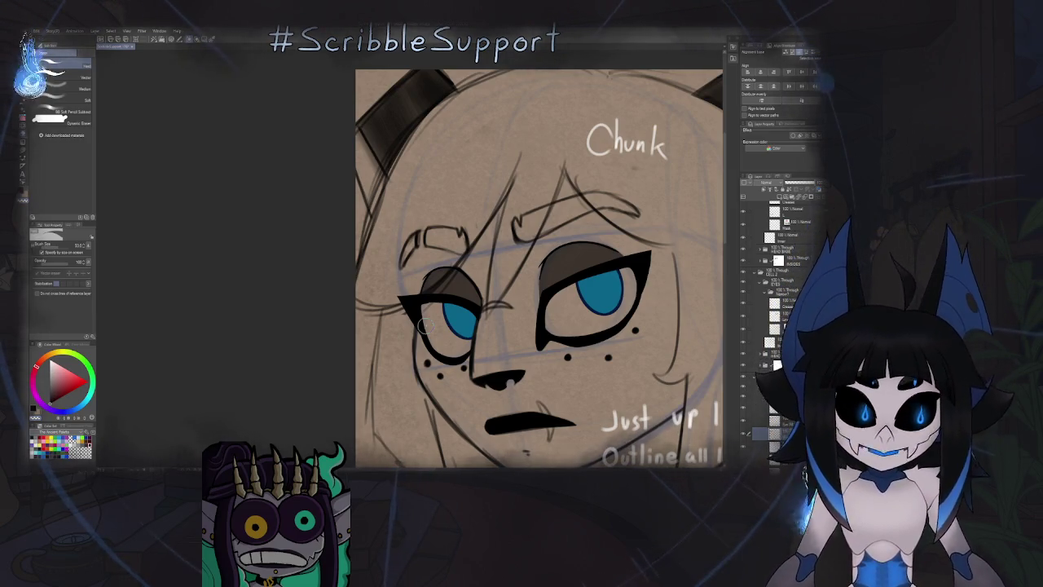
pyautogui.scroll(-2, 425, 222)
pyautogui.scroll(-2, 425, 222)
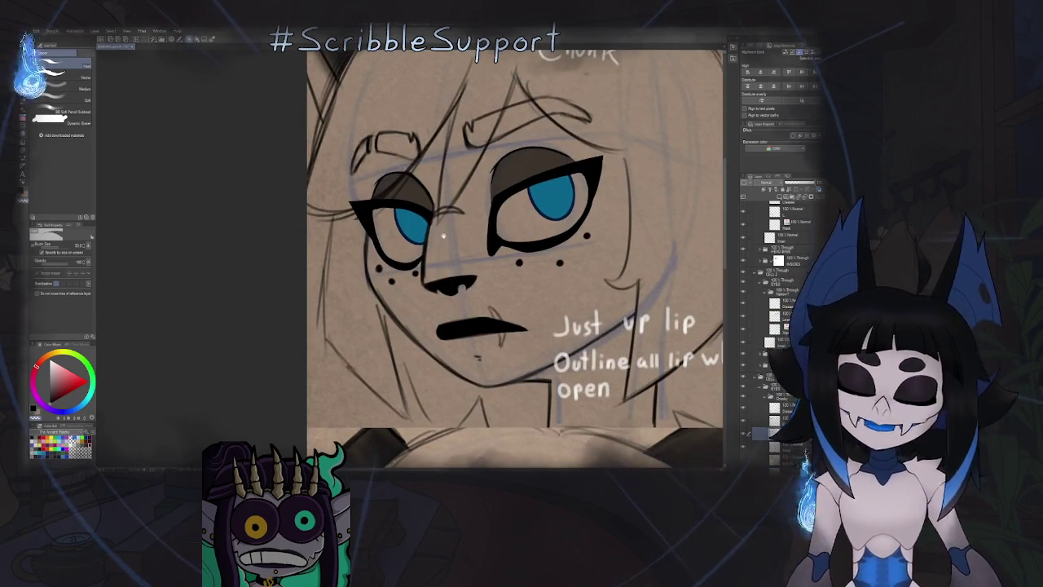
pyautogui.scroll(-3, 424, 223)
pyautogui.scroll(1, 424, 222)
pyautogui.press('b')
pyautogui.press('b')
pyautogui.press('b')
pyautogui.press('b')
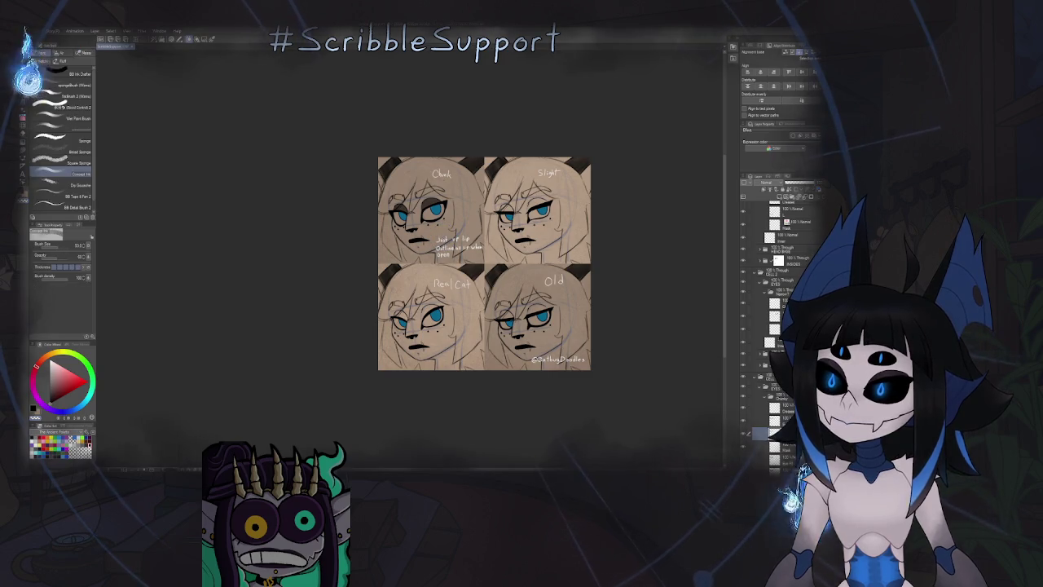
pyautogui.scroll(4, 540, 187)
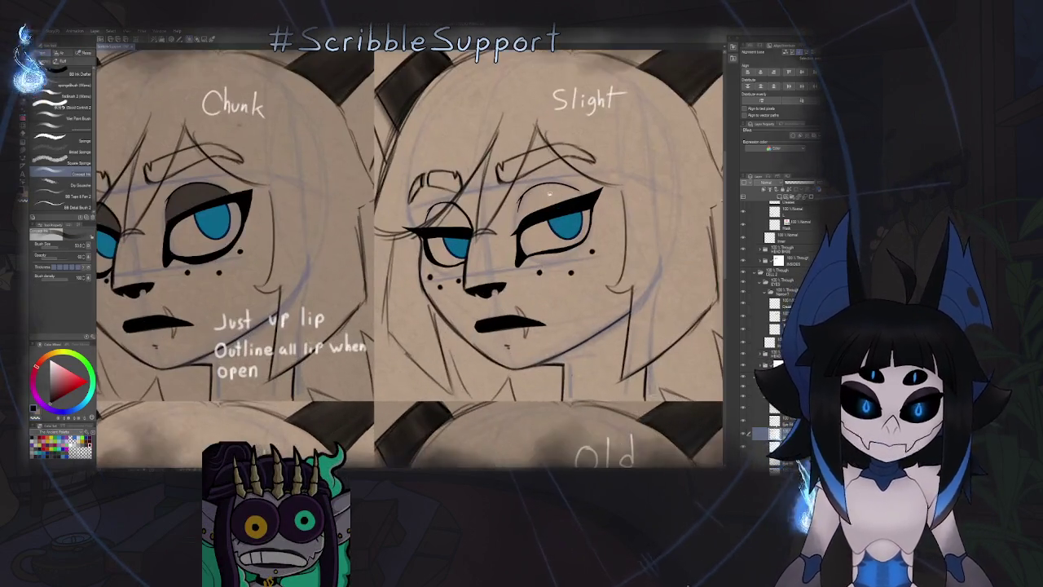
pyautogui.scroll(2, 518, 236)
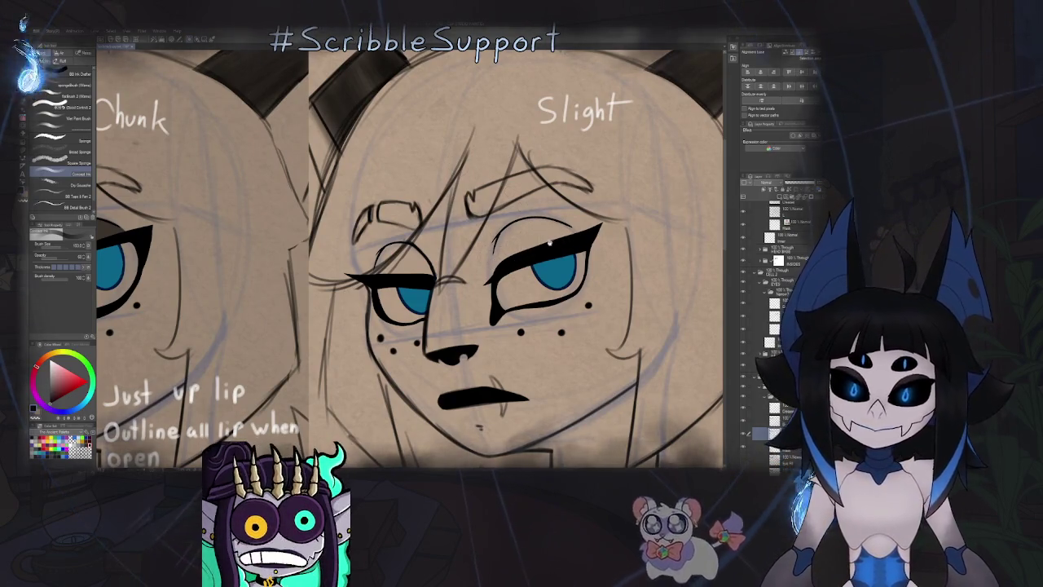
pyautogui.scroll(2, 551, 242)
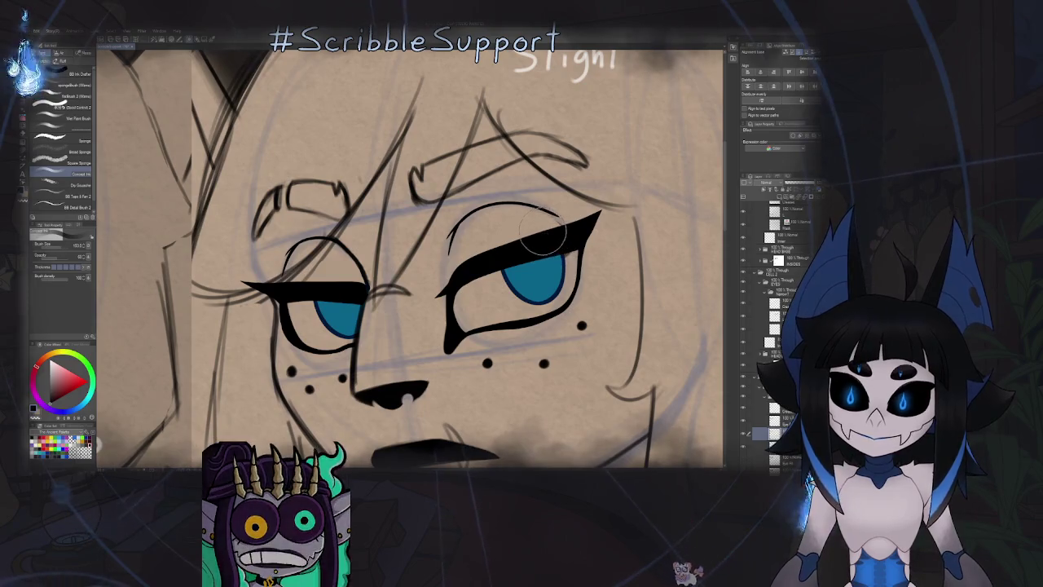
pyautogui.scroll(-5, 544, 234)
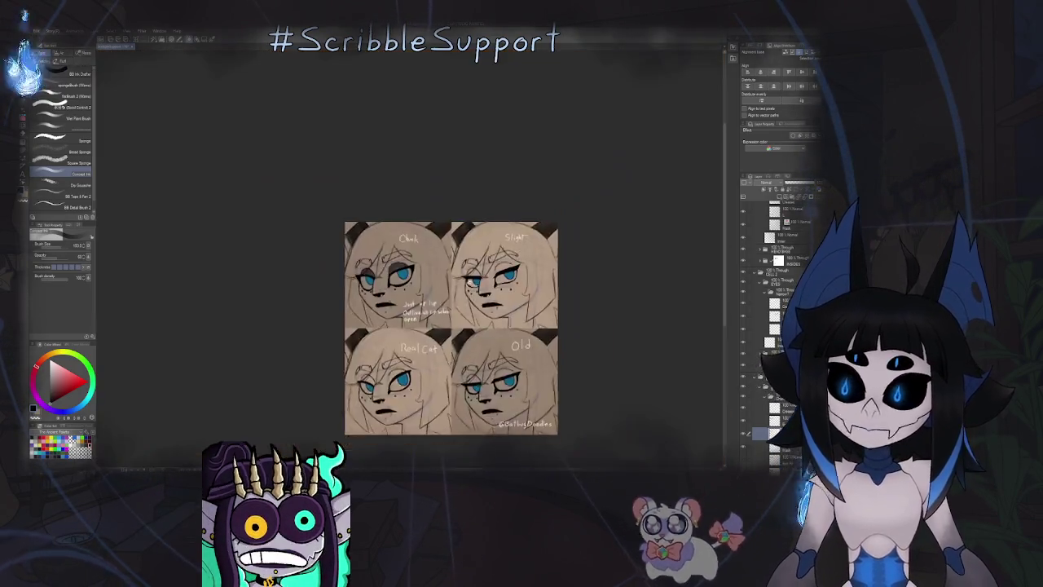
pyautogui.scroll(3, 504, 274)
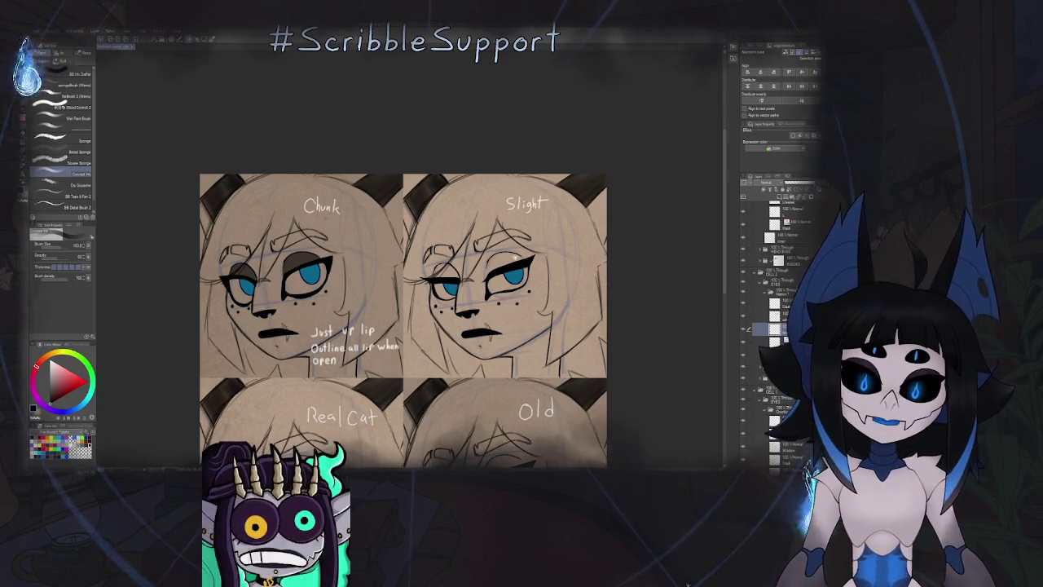
# Dab and spread brown shading on the Slight face's right eyelid, then undo it.
pyautogui.scroll(2, 603, 357)
pyautogui.scroll(2, 489, 233)
pyautogui.scroll(3, 492, 234)
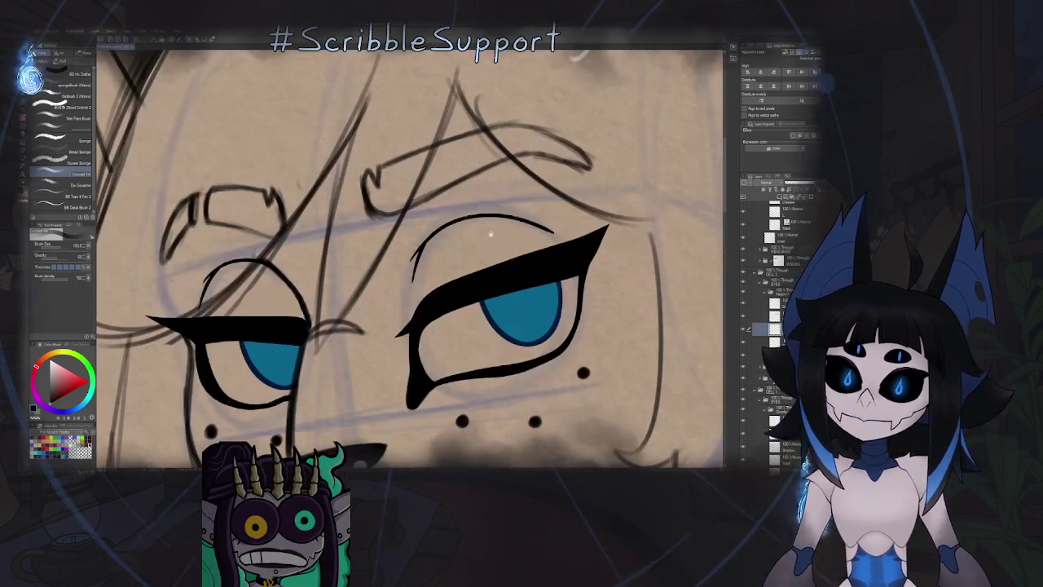
pyautogui.click(532, 258)
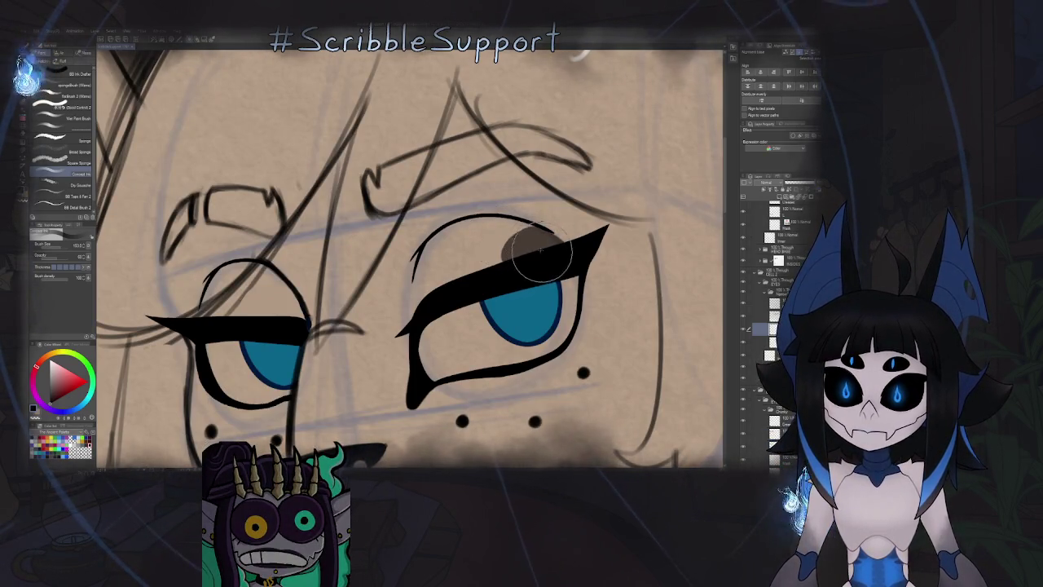
pyautogui.moveTo(529, 246)
pyautogui.mouseDown()
pyautogui.moveTo(503, 236)
pyautogui.moveTo(456, 243)
pyautogui.moveTo(439, 312)
pyautogui.mouseUp()
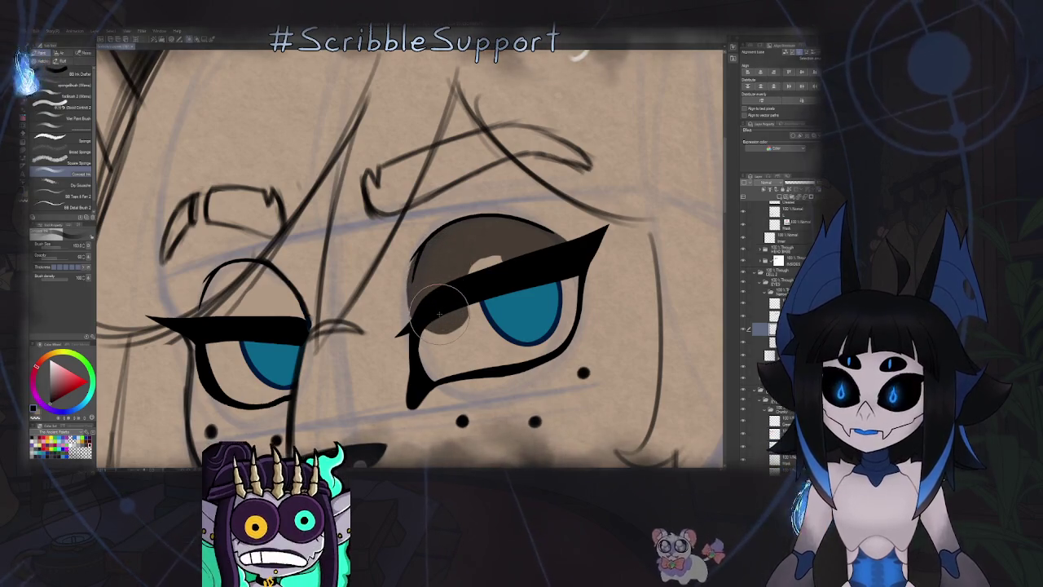
pyautogui.hotkey('ctrl', 'z')
pyautogui.hotkey('ctrl', 'z')
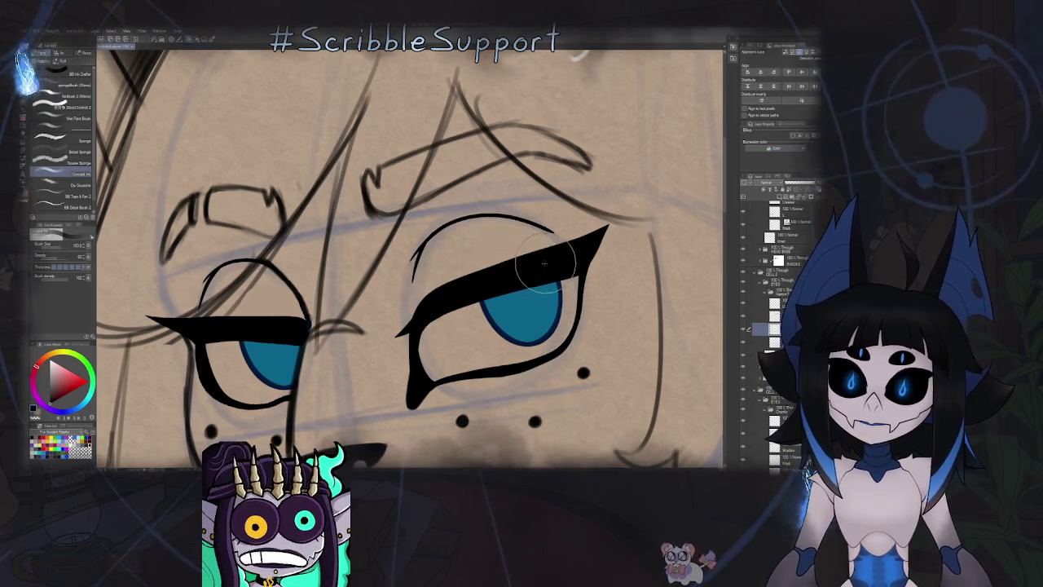
# Repaint the brown lid shading to the eyeliner's inner end and erase a curved patch.
pyautogui.moveTo(542, 257); pyautogui.dragTo(464, 238)
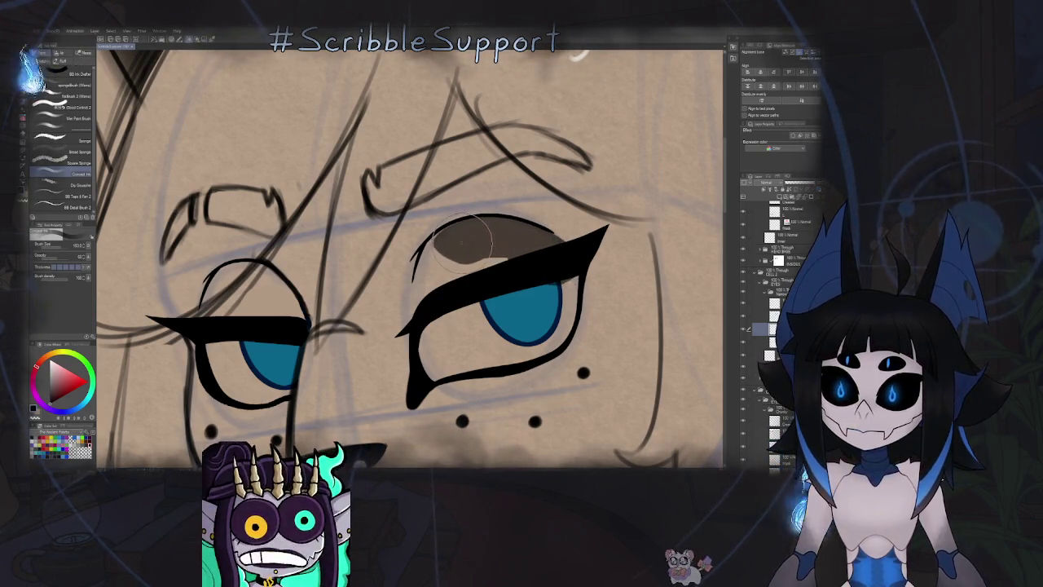
pyautogui.moveTo(464, 237)
pyautogui.mouseDown()
pyautogui.moveTo(452, 248)
pyautogui.moveTo(487, 267)
pyautogui.mouseUp()
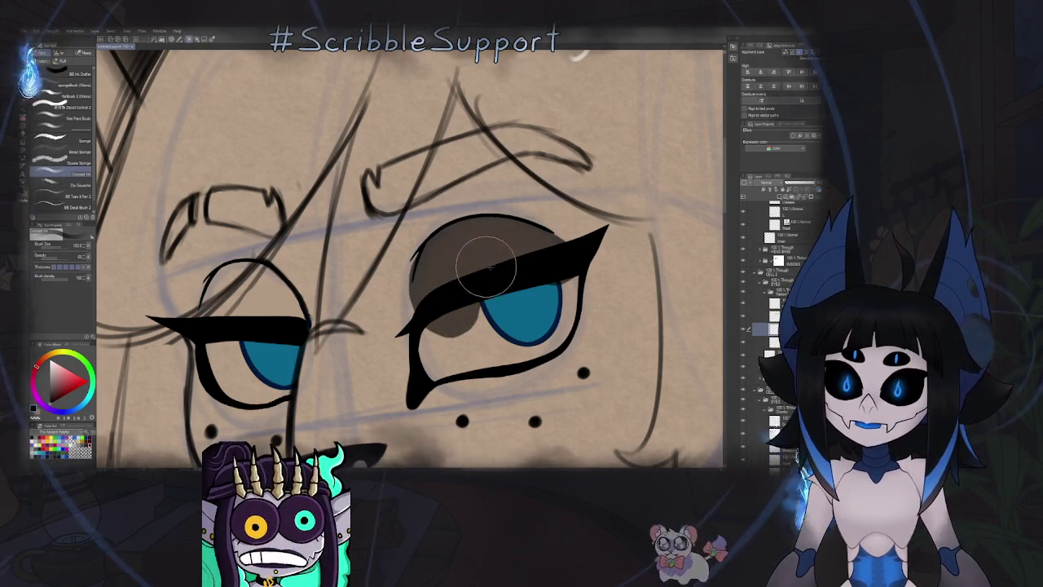
pyautogui.press('e')
pyautogui.moveTo(452, 317); pyautogui.dragTo(479, 308)
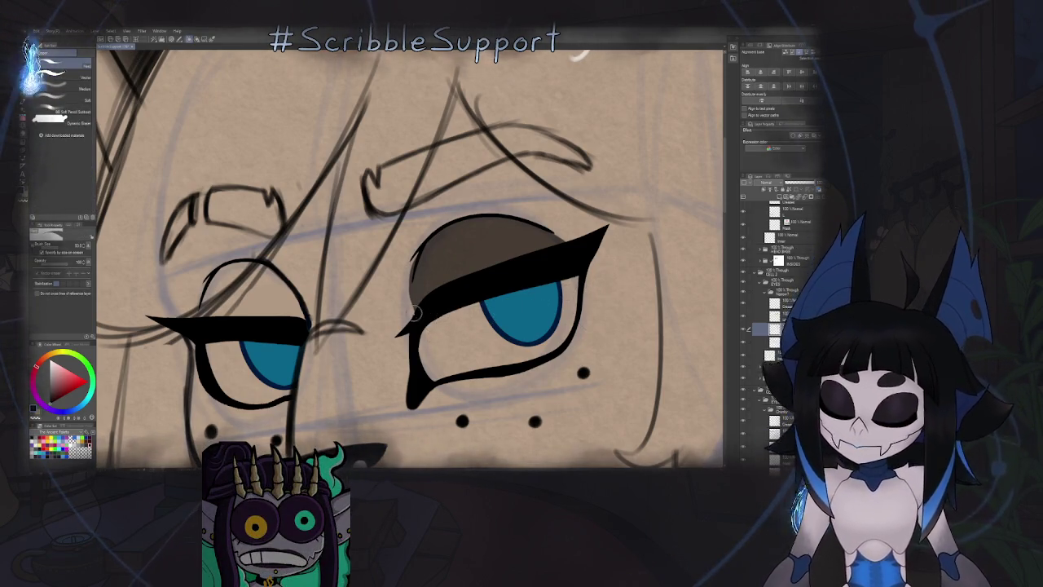
pyautogui.press('b')
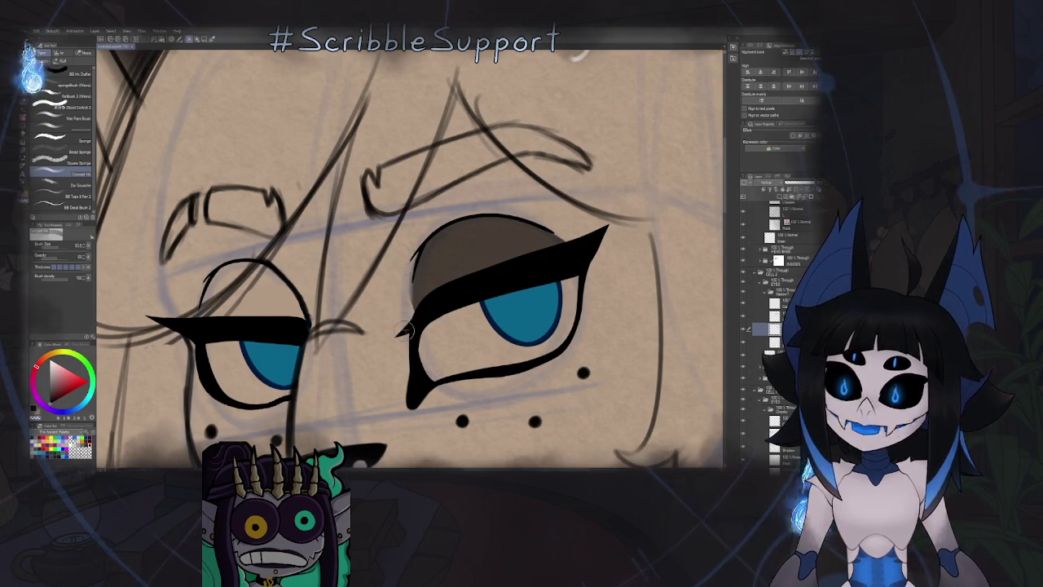
pyautogui.scroll(-3, 412, 351)
pyautogui.scroll(-3, 441, 276)
pyautogui.press('h')
pyautogui.scroll(3, 371, 284)
pyautogui.scroll(3, 440, 322)
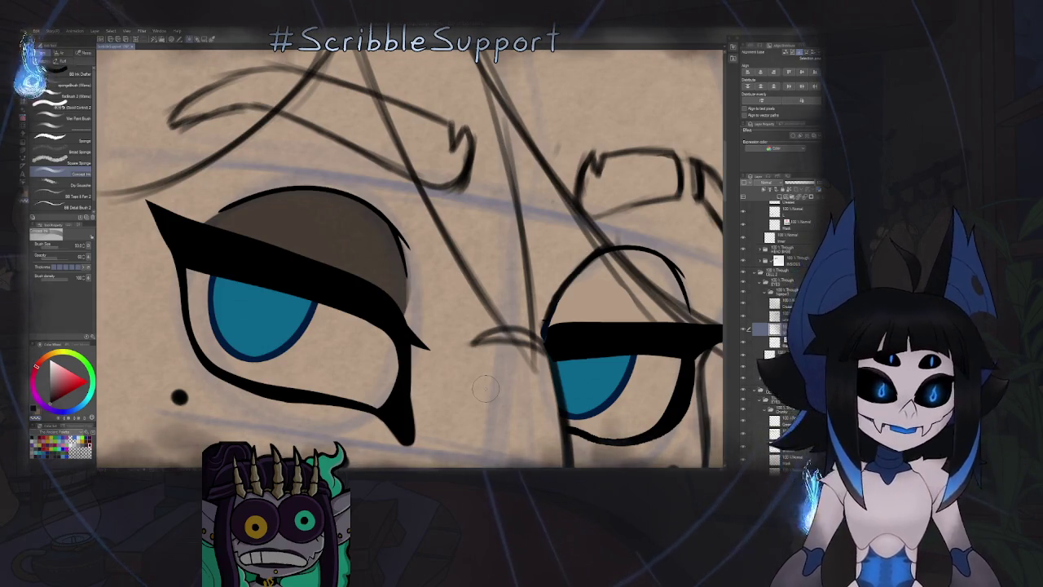
pyautogui.scroll(-1, 485, 388)
# Scroll around the sheet and flip the canvas view back to normal.
pyautogui.scroll(-2, 456, 326)
pyautogui.scroll(-1, 432, 256)
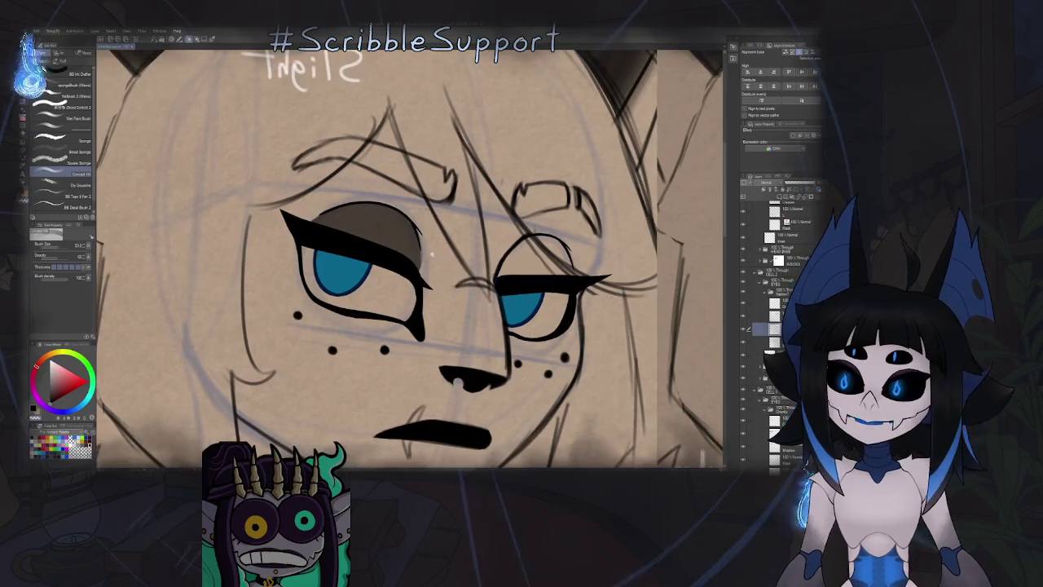
pyautogui.scroll(-3, 434, 256)
pyautogui.scroll(3, 408, 260)
pyautogui.press('h')
pyautogui.scroll(-1, 369, 255)
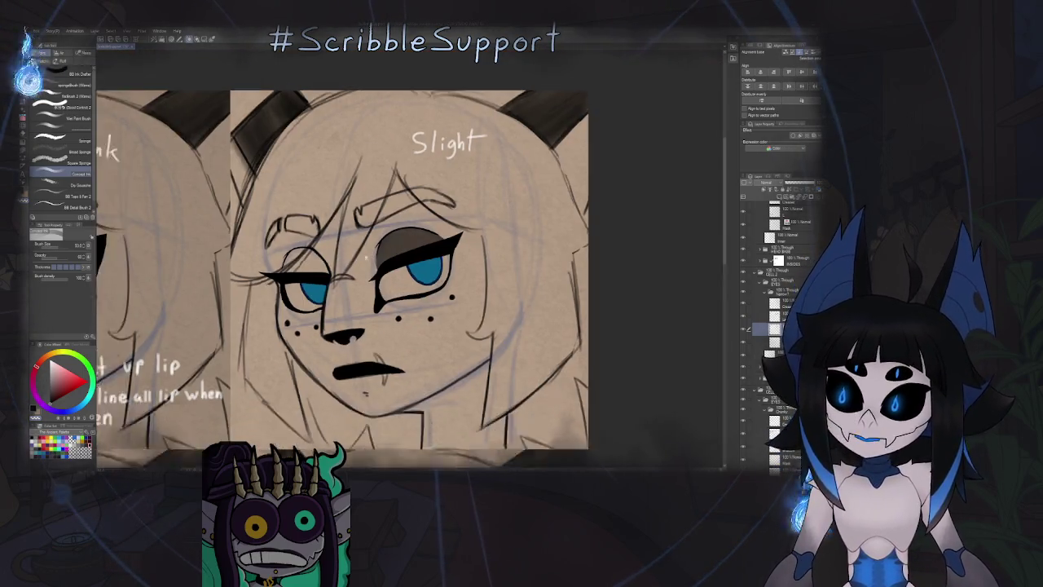
pyautogui.scroll(-2, 370, 257)
pyautogui.scroll(3, 379, 266)
# Return to the painting brushes and bring the Slight face's eyes into view.
pyautogui.press('b')
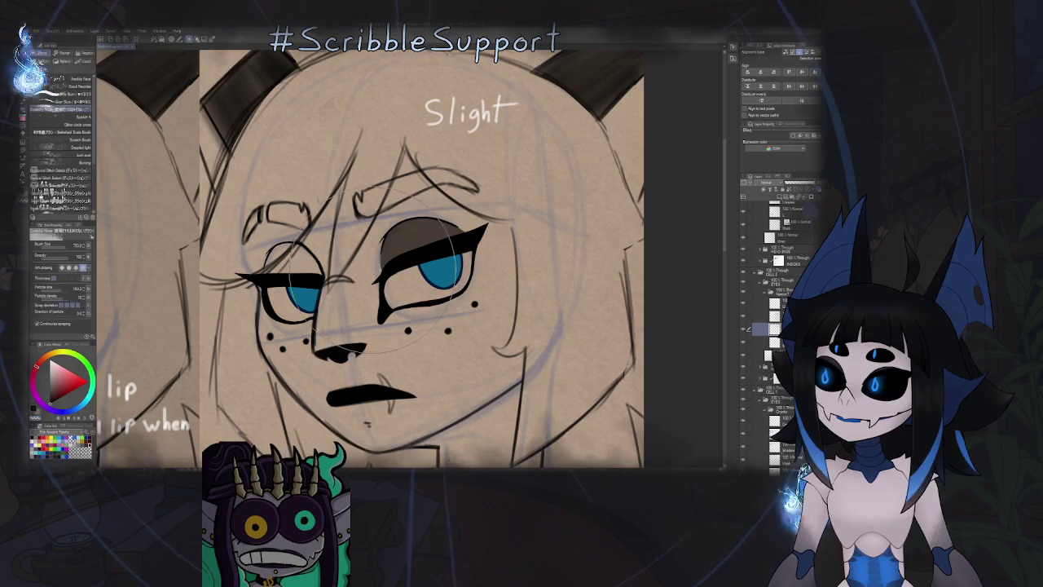
pyautogui.press('b')
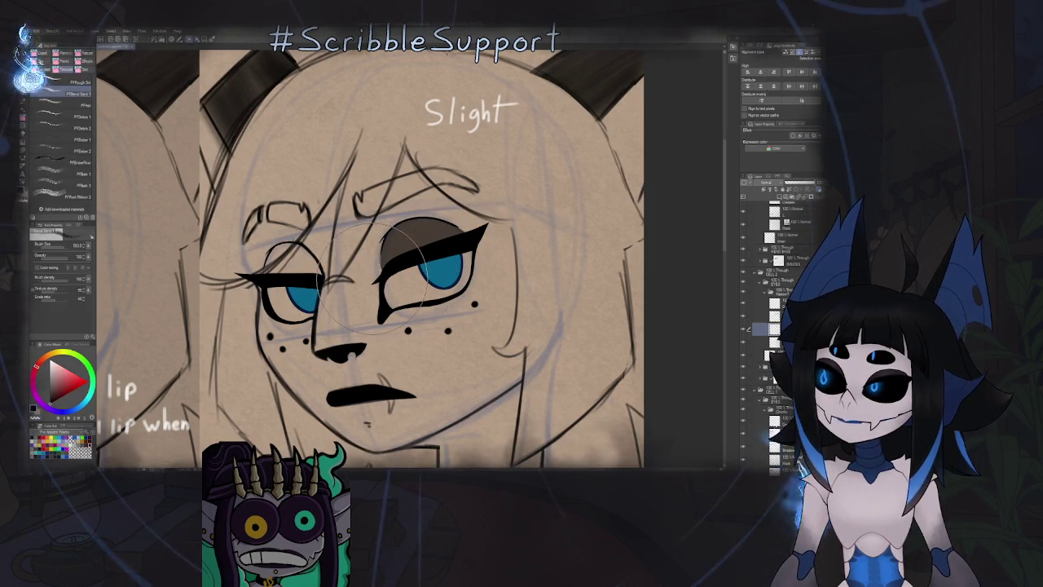
pyautogui.press('b')
pyautogui.moveTo(350, 277); pyautogui.dragTo(416, 244)
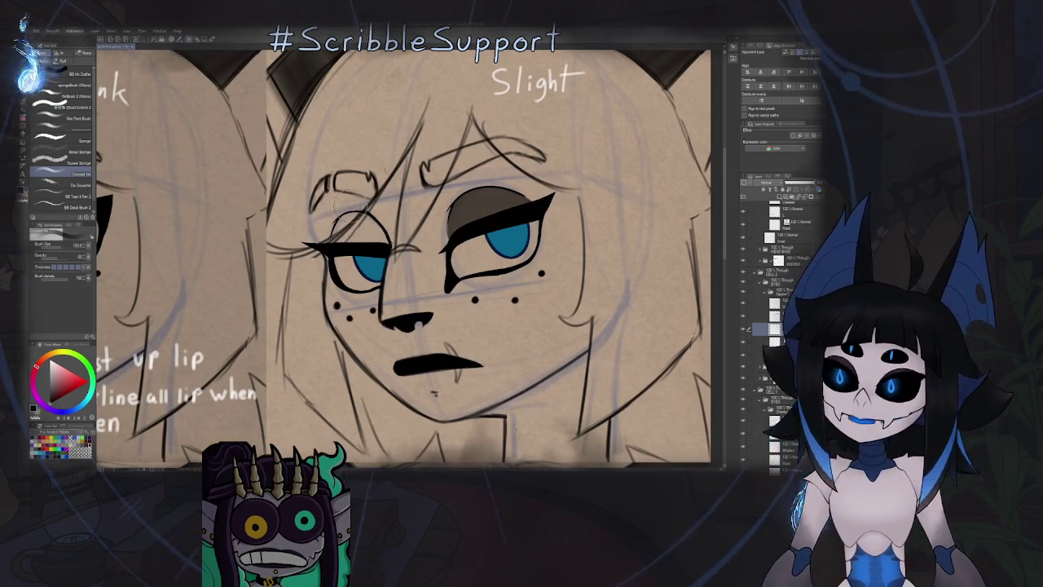
pyautogui.moveTo(358, 229); pyautogui.dragTo(388, 250)
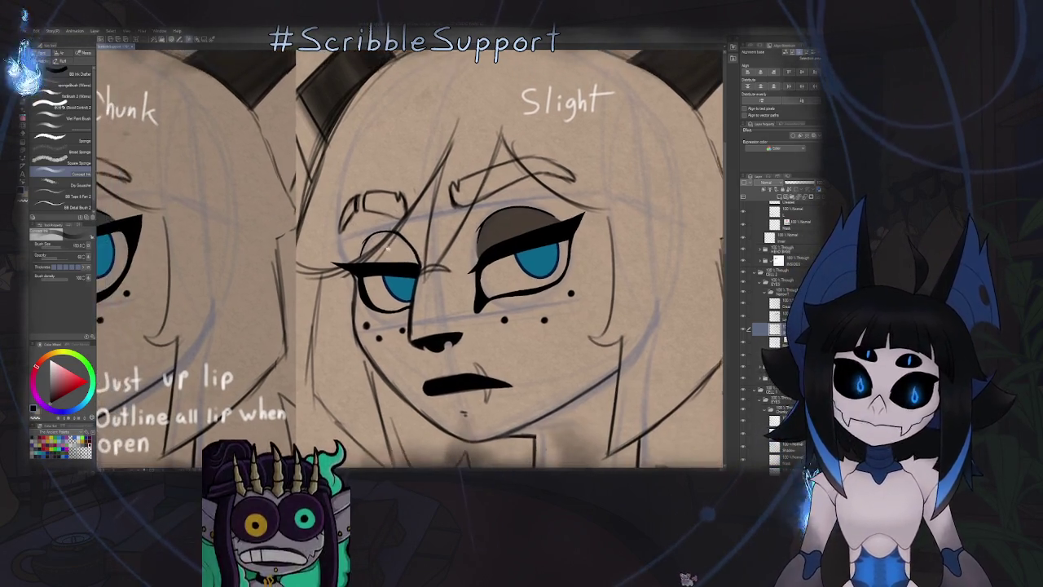
pyautogui.scroll(2, 388, 250)
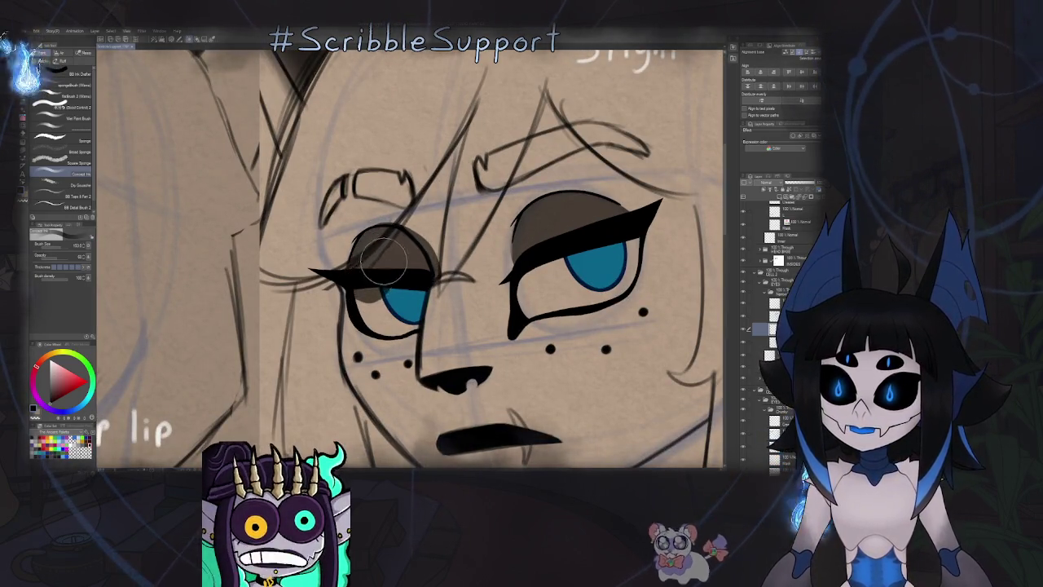
# Erase part of the Slight face's left lower-lid line, then undo the erase.
pyautogui.press('e')
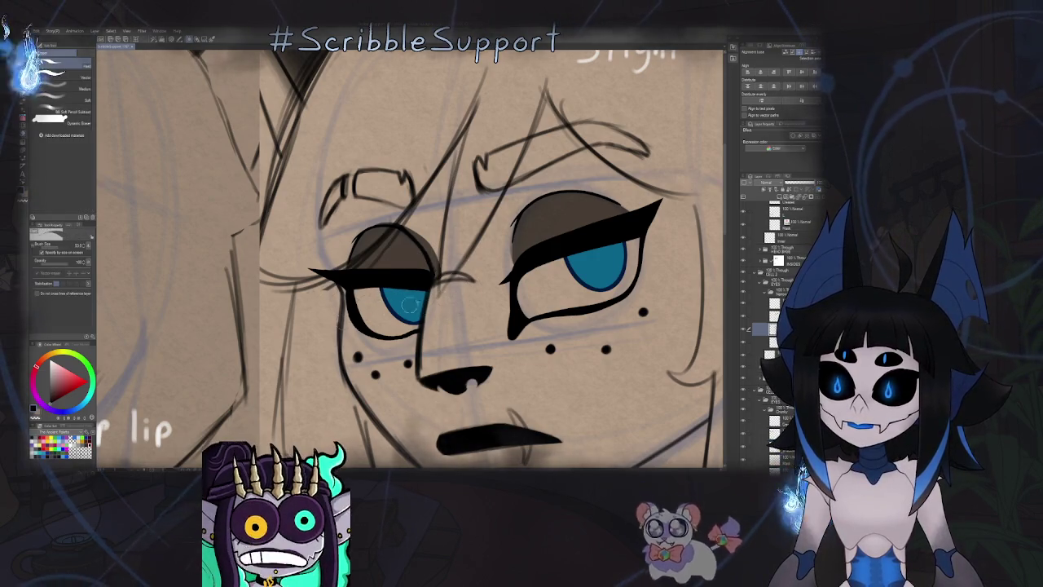
pyautogui.hotkey('ctrl', 'z')
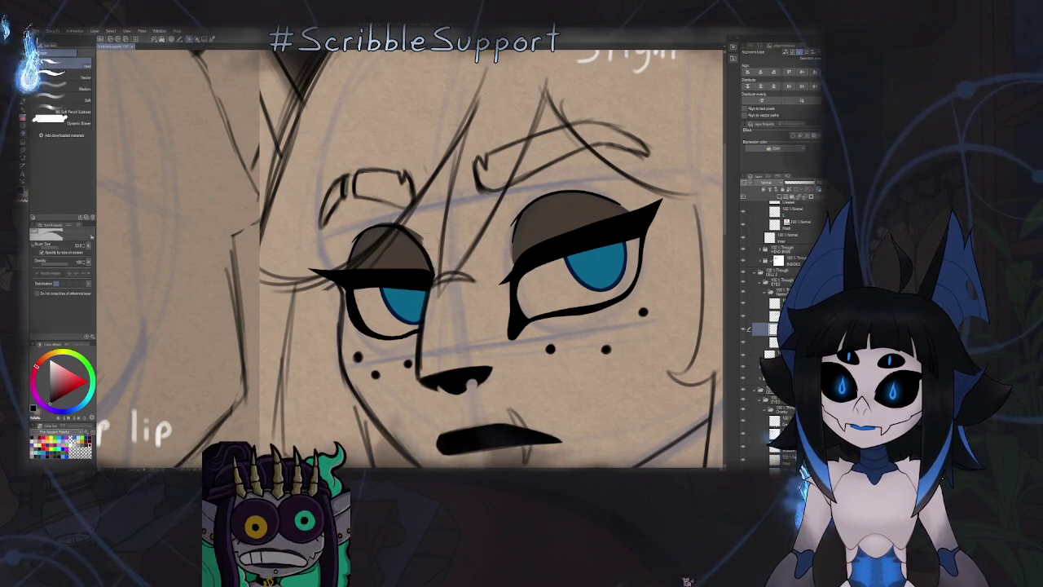
pyautogui.scroll(5, 417, 199)
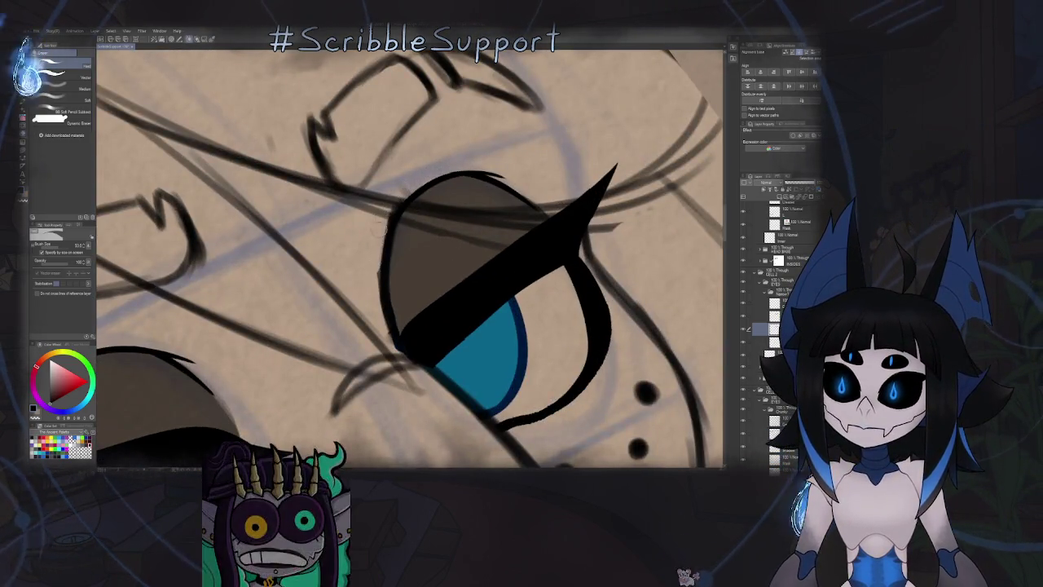
pyautogui.scroll(-5, 392, 318)
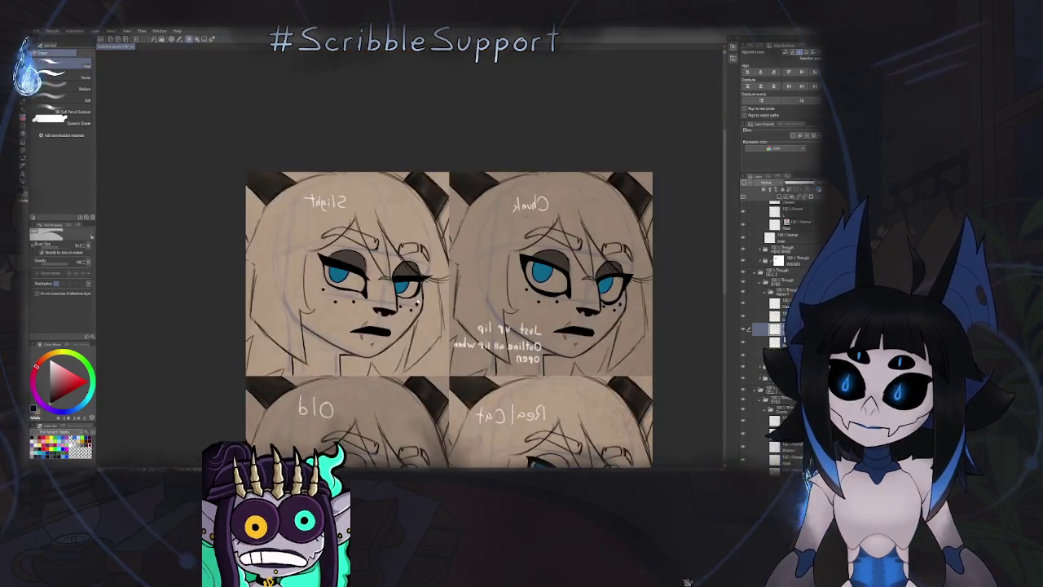
pyautogui.scroll(-3, 440, 229)
pyautogui.scroll(3, 464, 194)
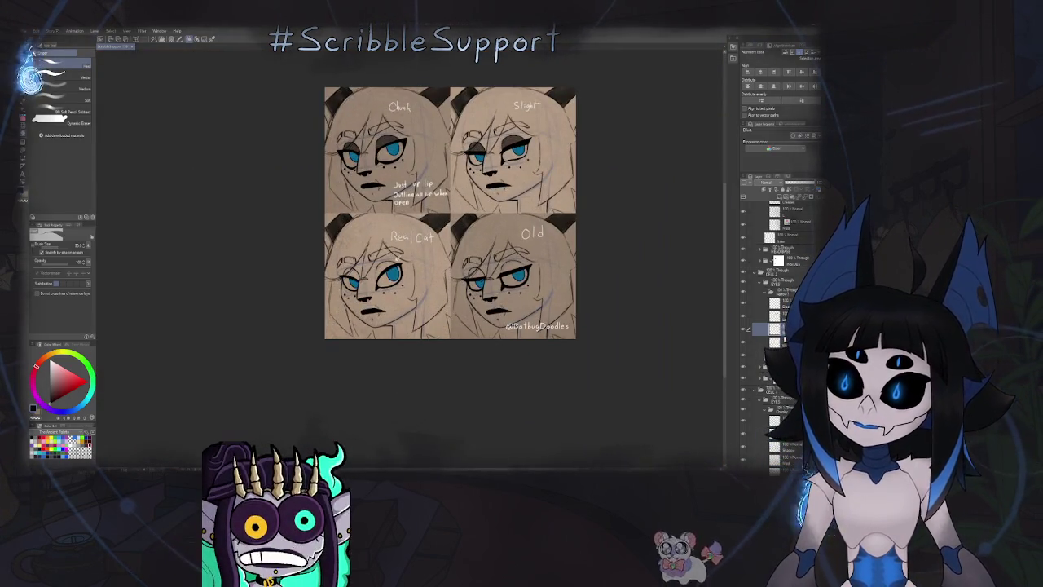
pyautogui.scroll(2, 442, 194)
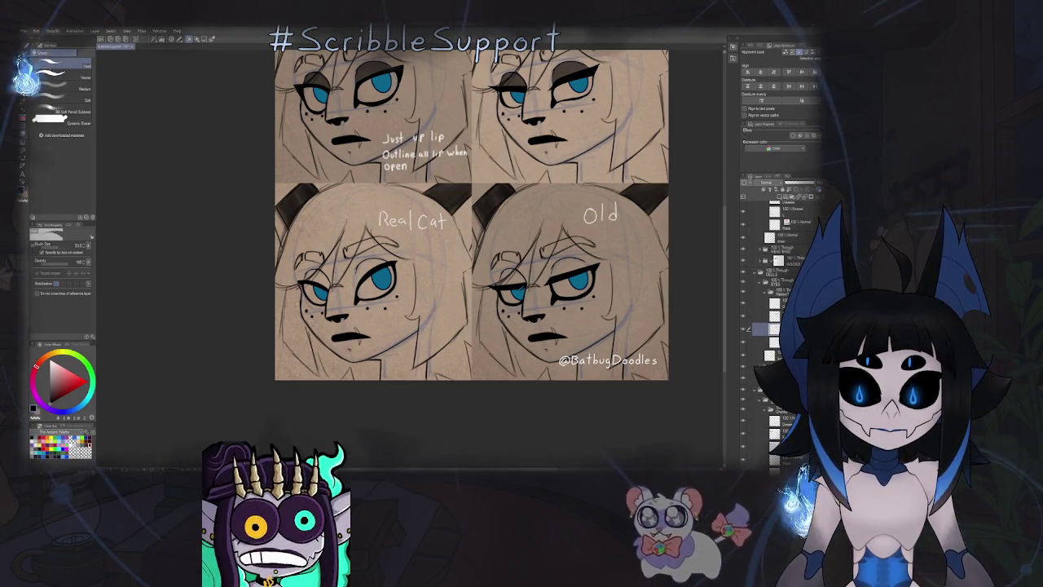
pyautogui.scroll(2, 769, 324)
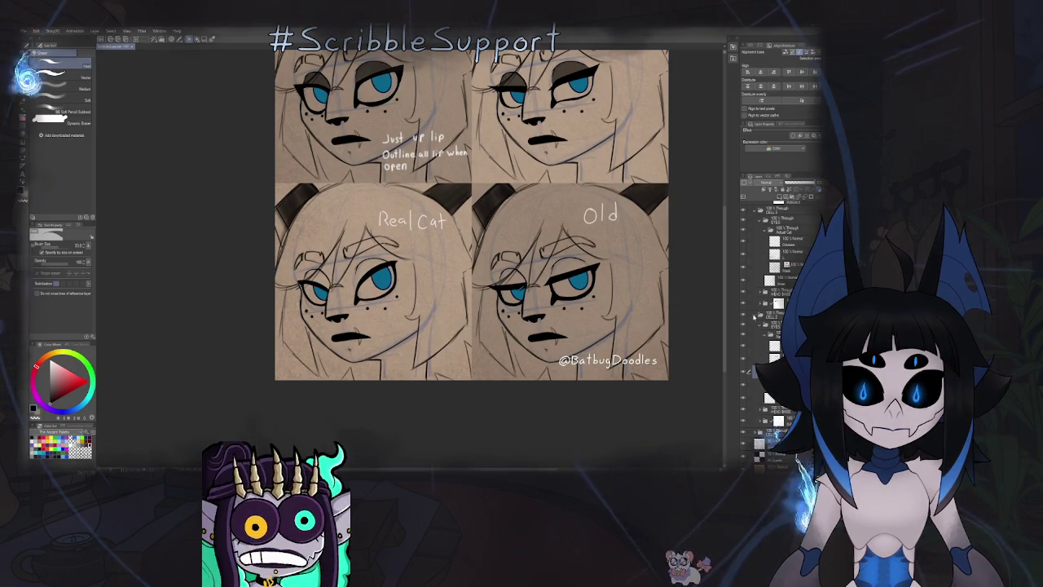
pyautogui.scroll(-1, 755, 316)
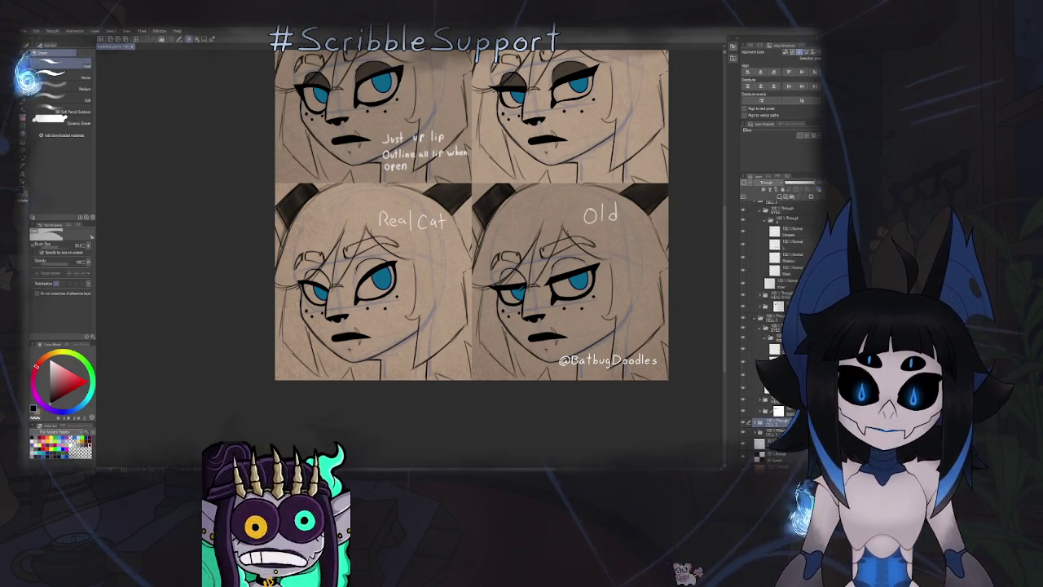
pyautogui.scroll(3, 766, 338)
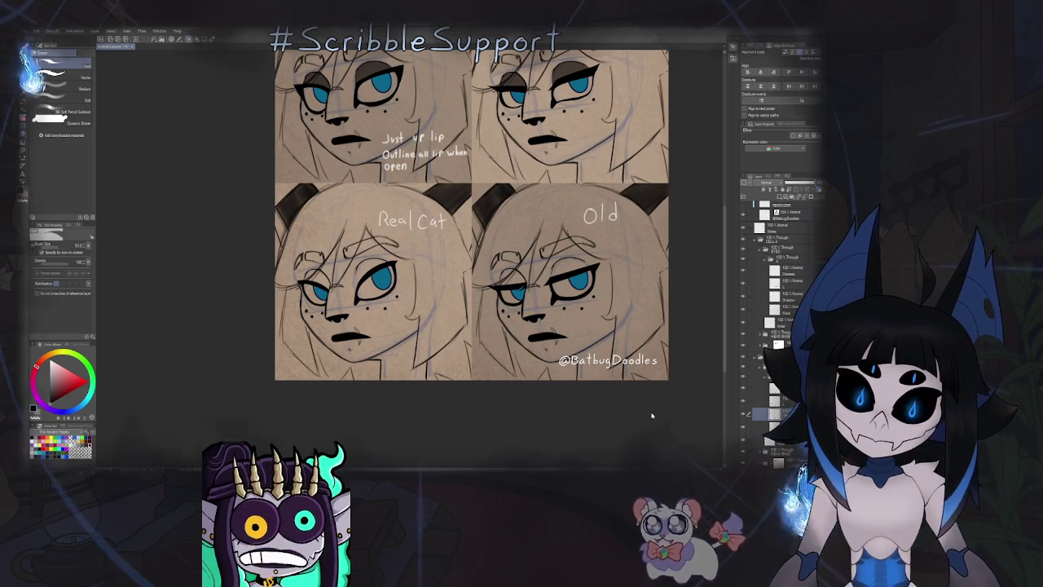
pyautogui.press('b')
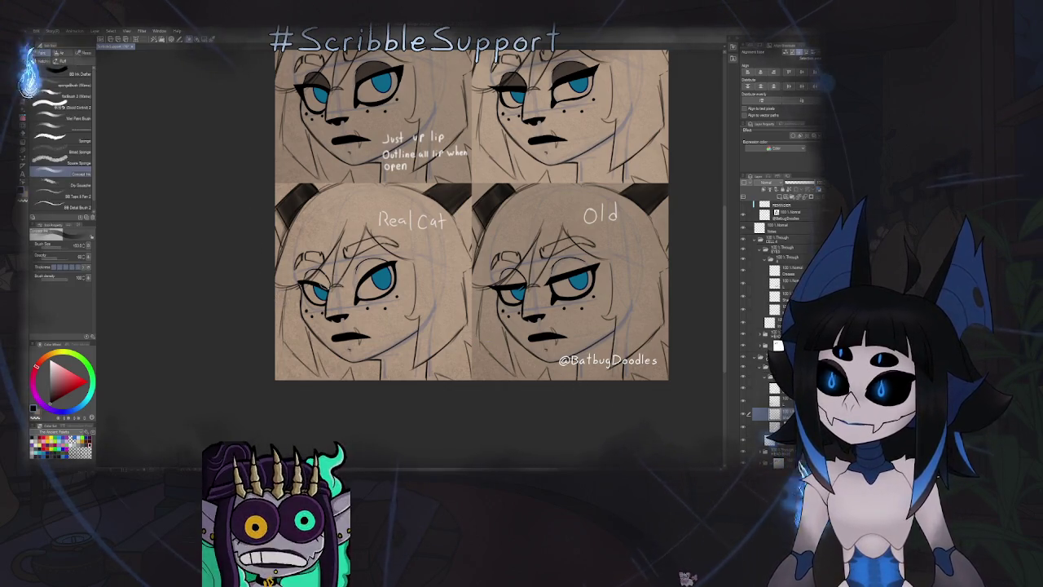
# Paint grey-brown shading over the top of the Real Cat right eye's blue iris.
pyautogui.scroll(2, 345, 279)
pyautogui.scroll(3, 407, 260)
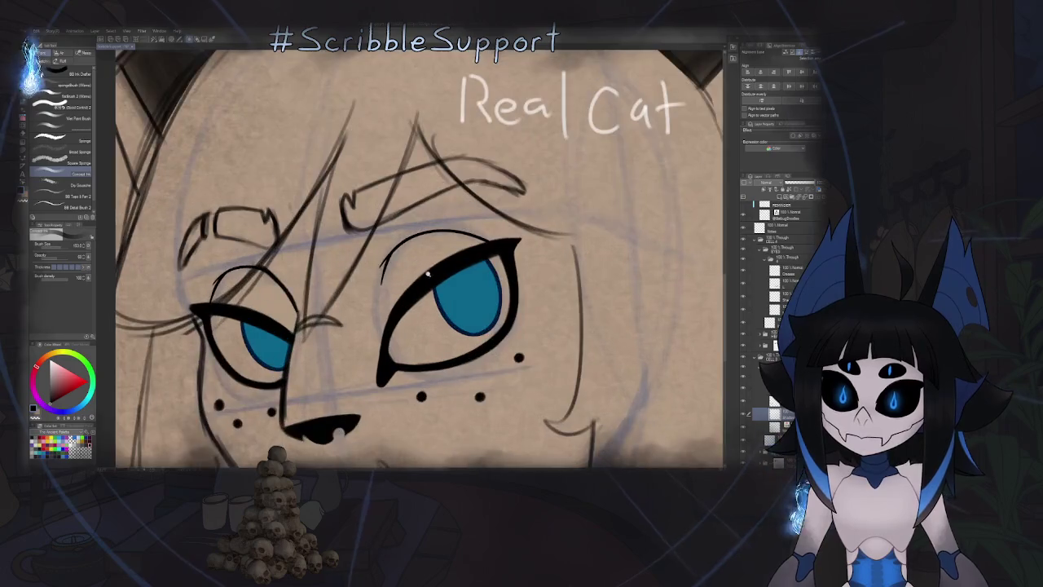
pyautogui.scroll(2, 489, 245)
pyautogui.moveTo(489, 245)
pyautogui.mouseDown()
pyautogui.moveTo(509, 245)
pyautogui.moveTo(432, 232)
pyautogui.moveTo(383, 302)
pyautogui.moveTo(400, 391)
pyautogui.moveTo(460, 334)
pyautogui.mouseUp()
pyautogui.press('e')
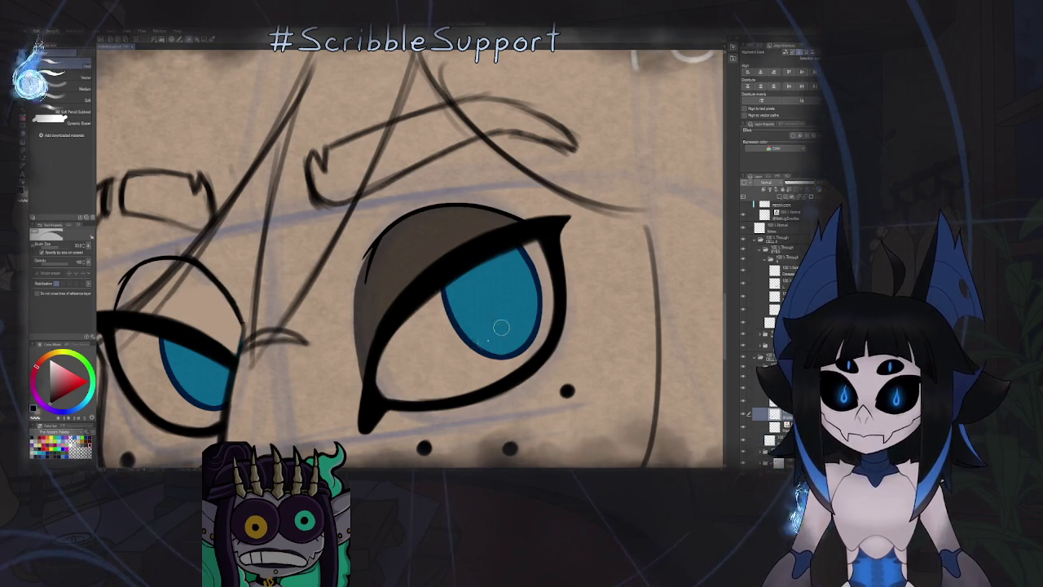
pyautogui.press('b')
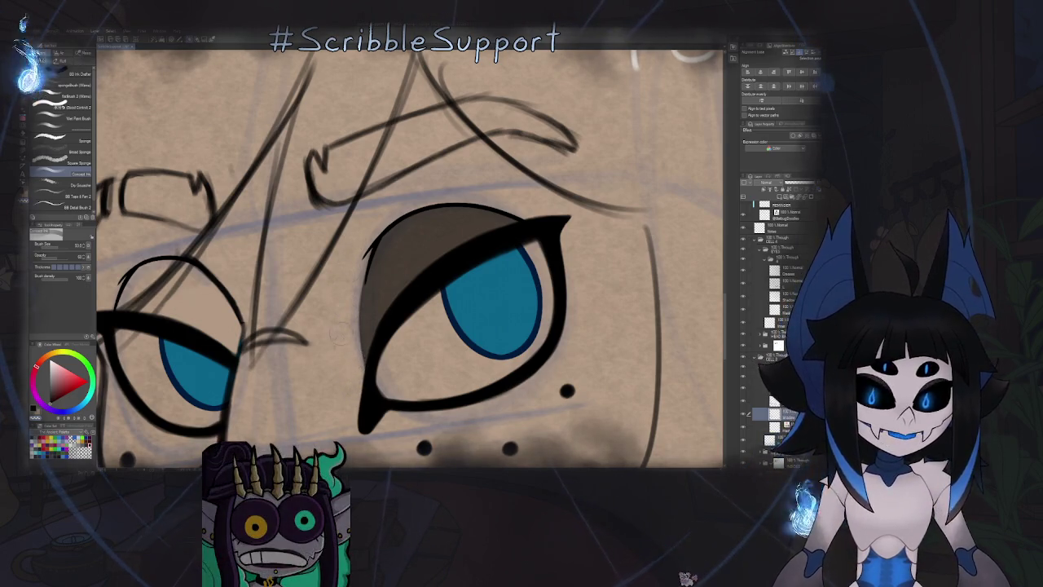
pyautogui.scroll(-5, 361, 232)
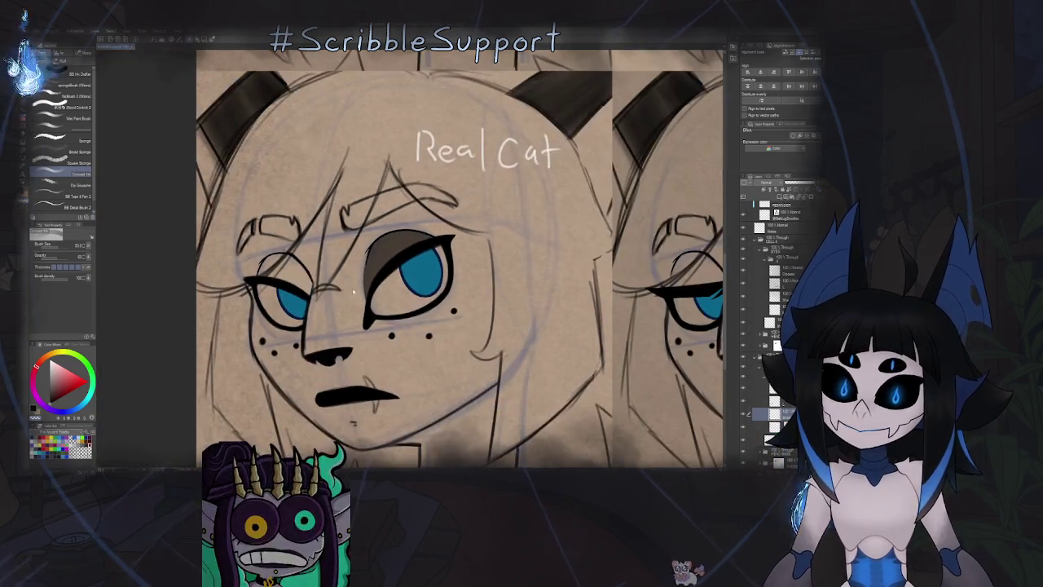
# Zoom in on the Real Cat face with a mirrored, rotated view to shade its left upper lid.
pyautogui.hotkey('ctrl', 'Tab')
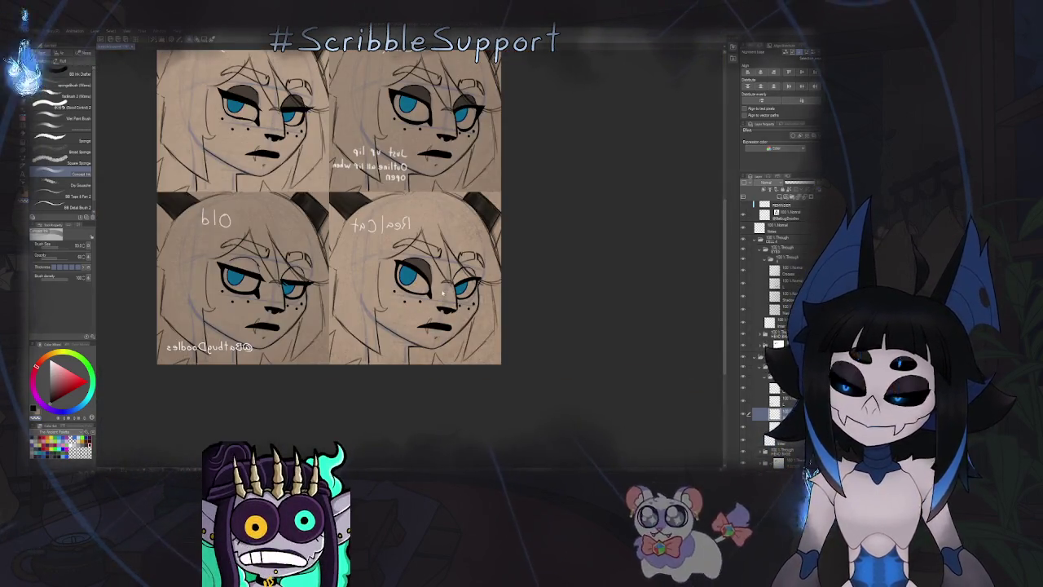
pyautogui.hotkey('ctrl', 'Tab')
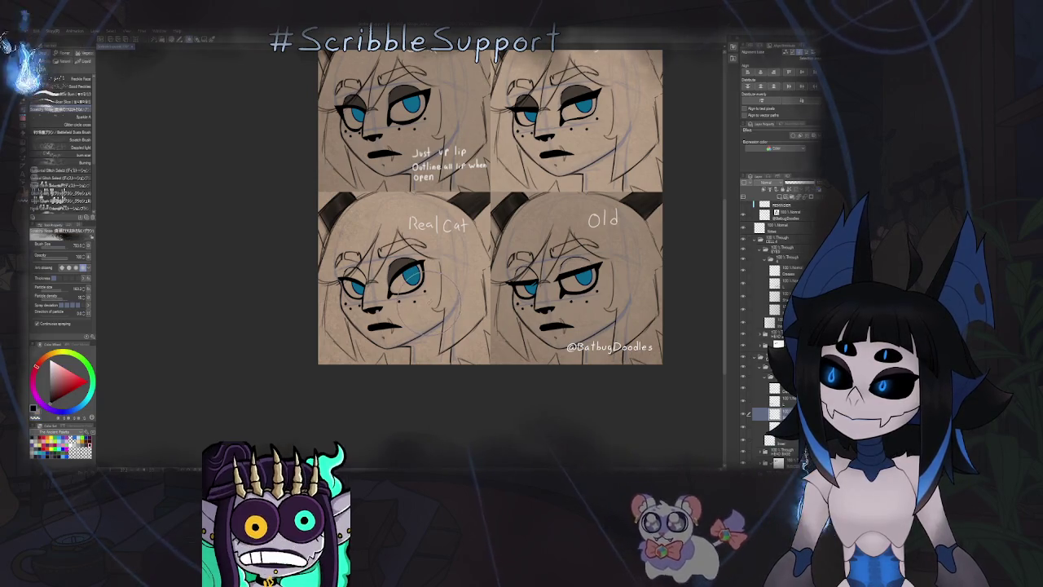
pyautogui.press('b')
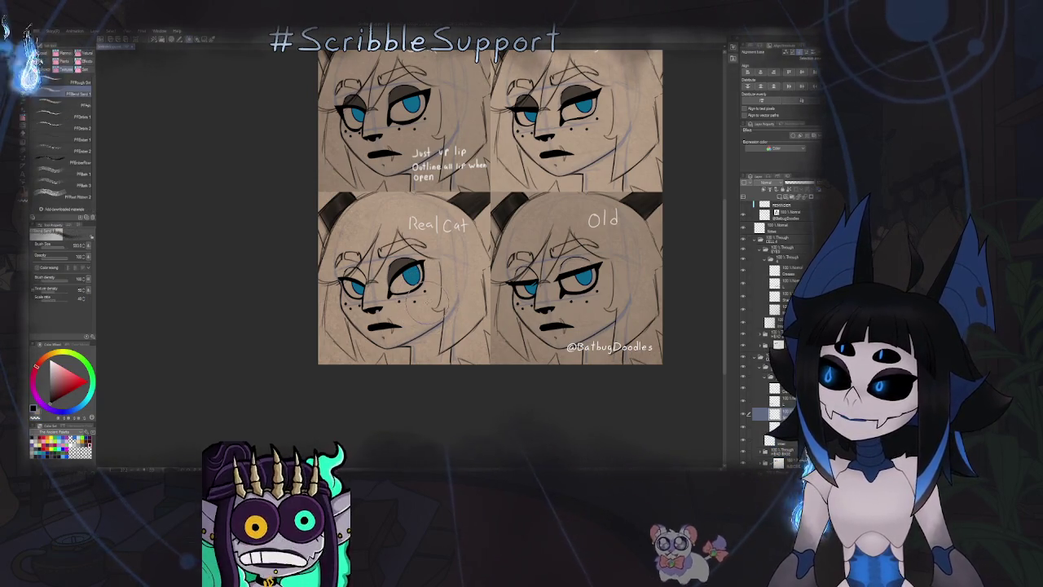
pyautogui.press('b')
pyautogui.hotkey('ctrl', '+')
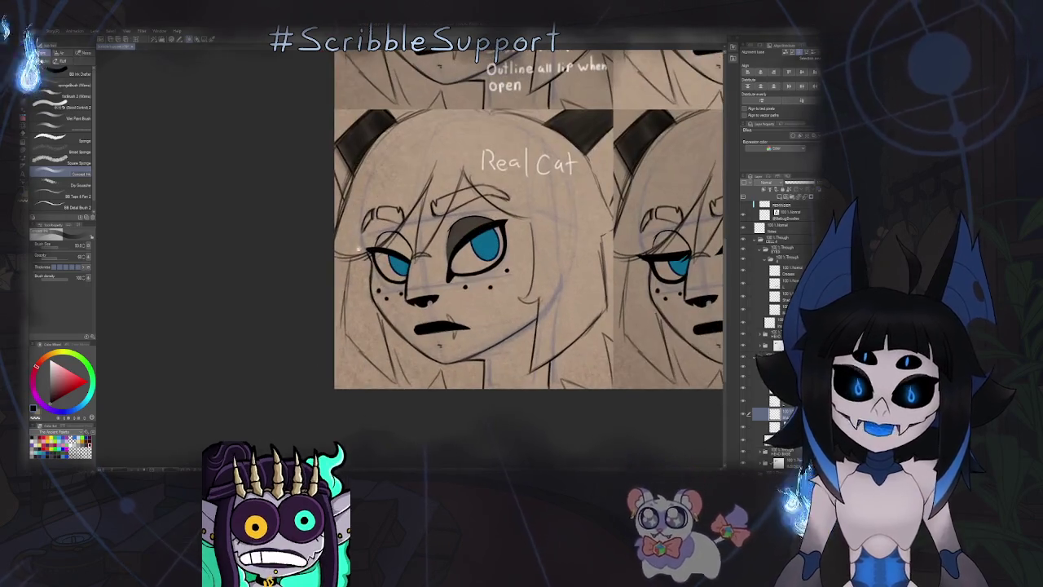
pyautogui.hotkey('ctrl', '+')
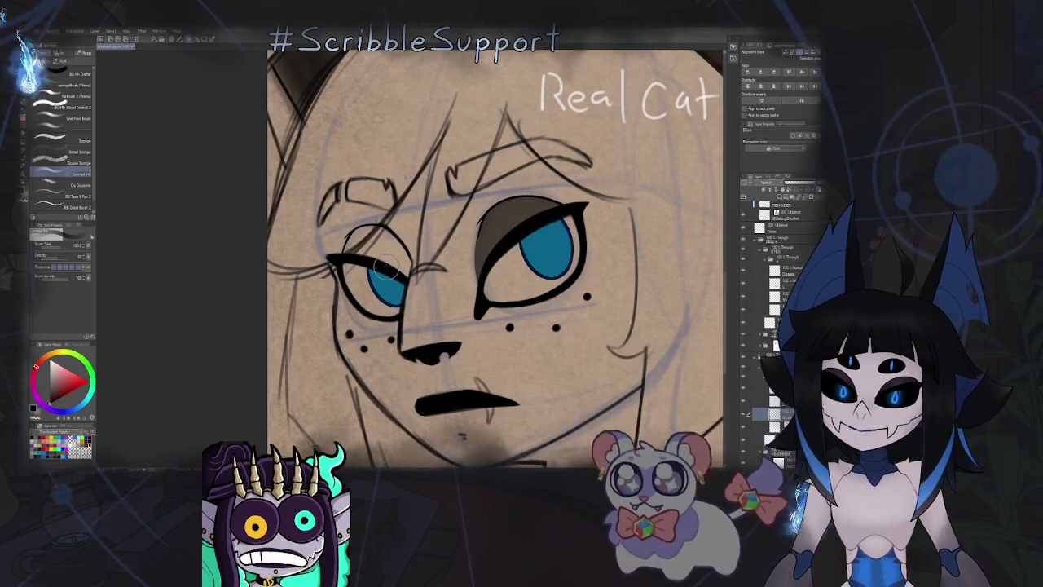
pyautogui.press('h')
pyautogui.press('-')
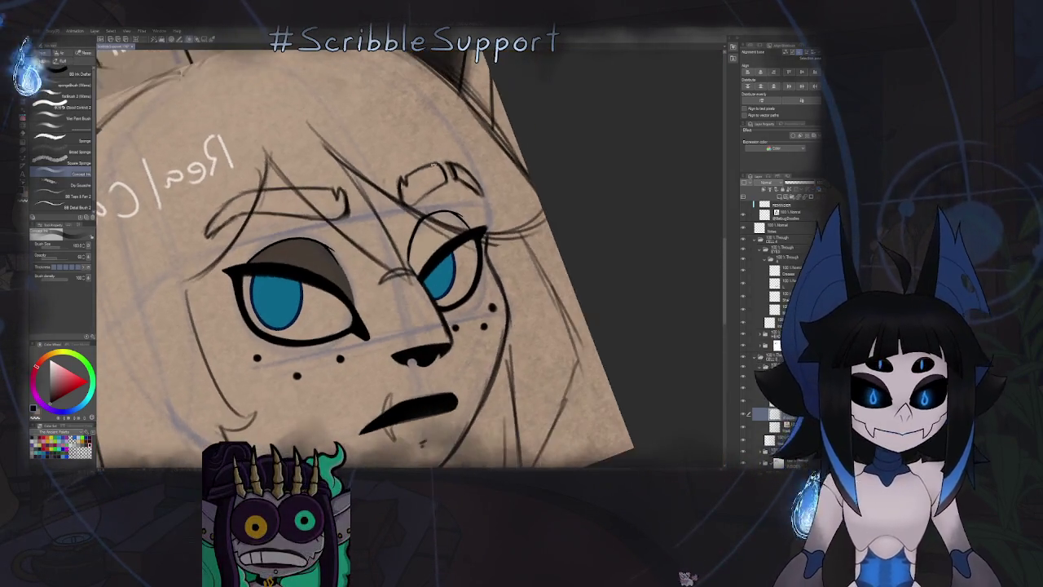
pyautogui.hotkey('ctrl', '+')
pyautogui.hotkey('ctrl', '+')
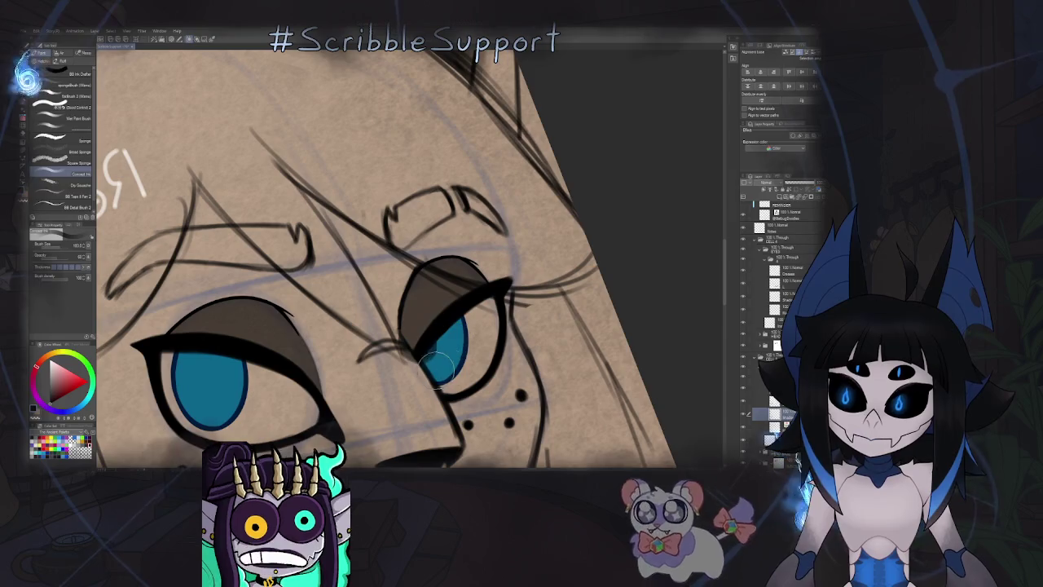
# Touch up with the eraser, reset the view to the full sheet, and select another layer folder.
pyautogui.press('e')
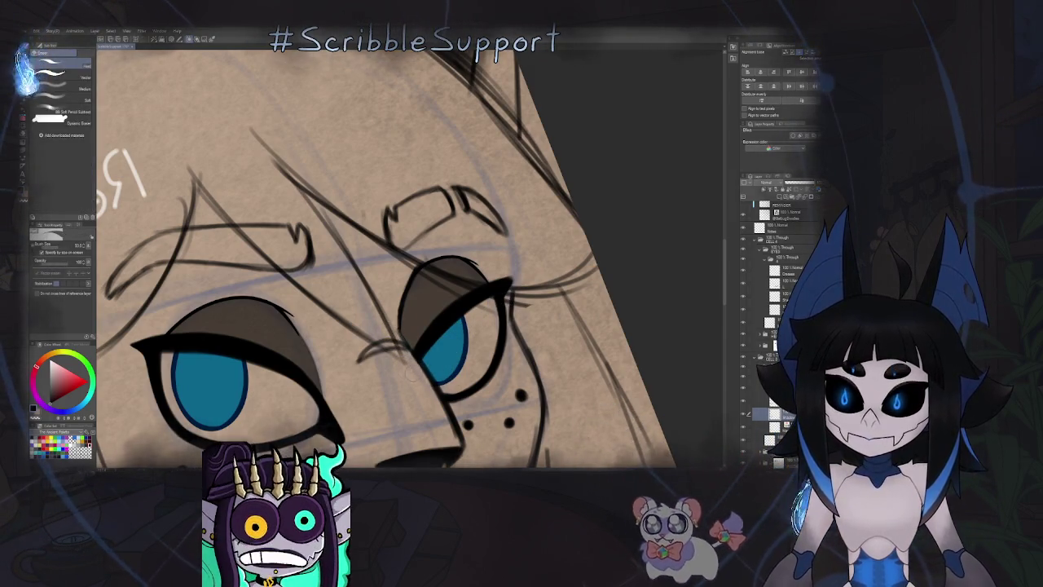
pyautogui.scroll(-5, 381, 318)
pyautogui.hotkey('ctrl', '0')
pyautogui.hotkey('ctrl', '-')
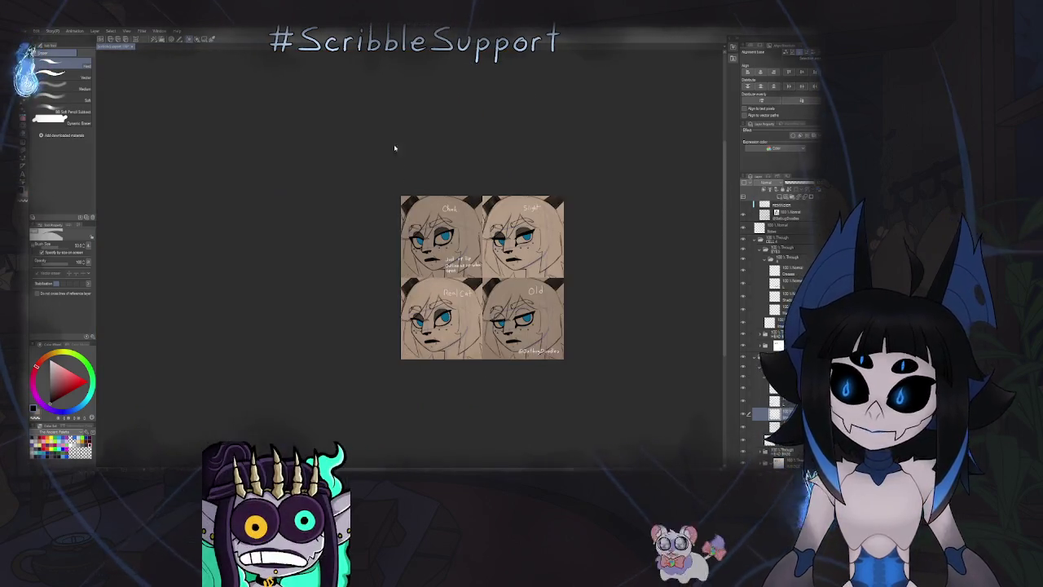
pyautogui.hotkey('ctrl', '+')
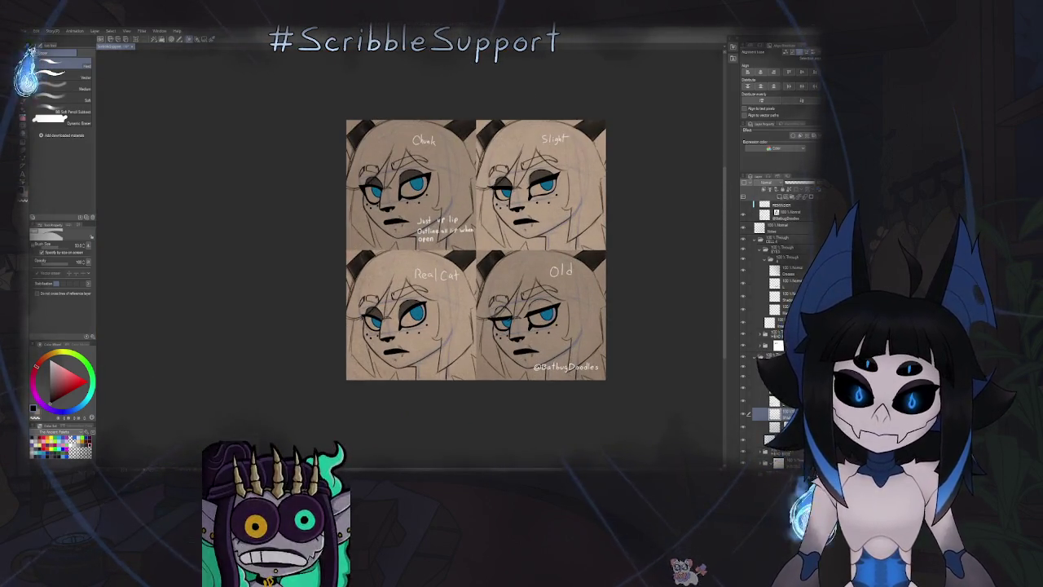
pyautogui.click(766, 385)
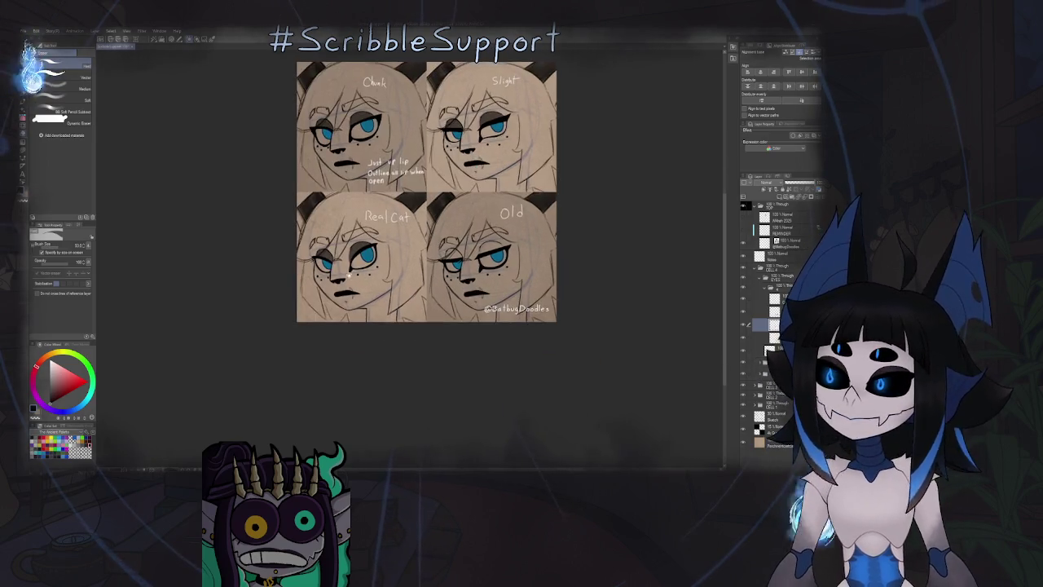
pyautogui.hotkey('ctrl', '+')
# Shade the upper eyelid of the Old face's right eye in brown.
pyautogui.press('b')
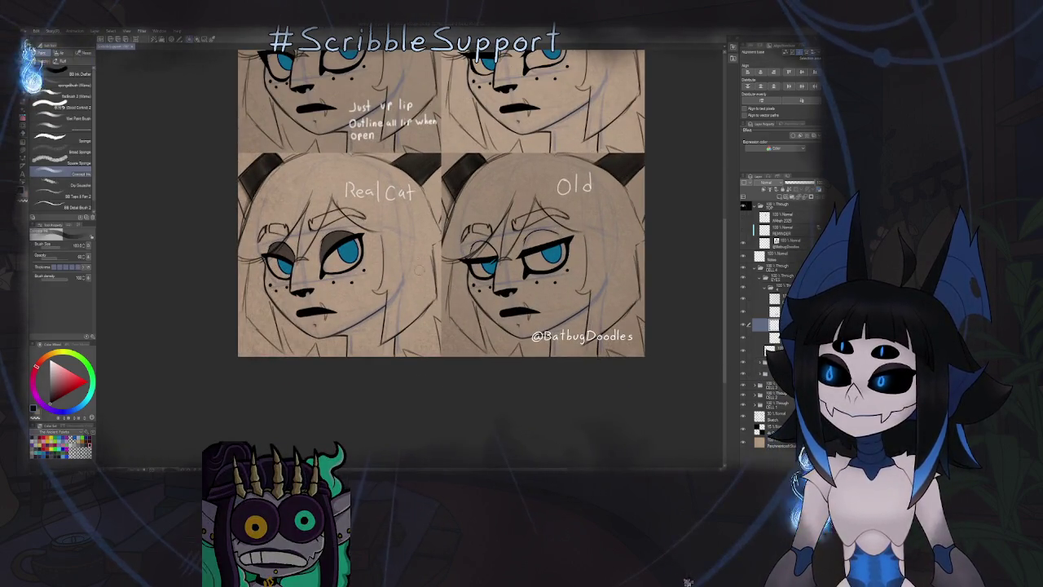
pyautogui.hotkey('ctrl', '+')
pyautogui.hotkey('ctrl', '+')
pyautogui.hotkey('ctrl', '+')
pyautogui.hotkey('ctrl', '+')
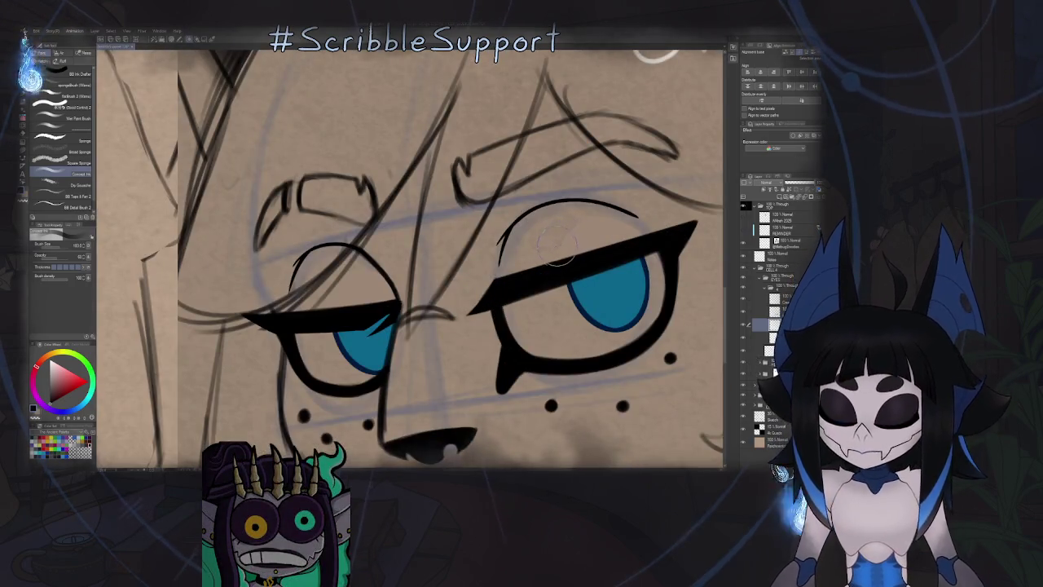
pyautogui.moveTo(567, 232); pyautogui.dragTo(449, 285)
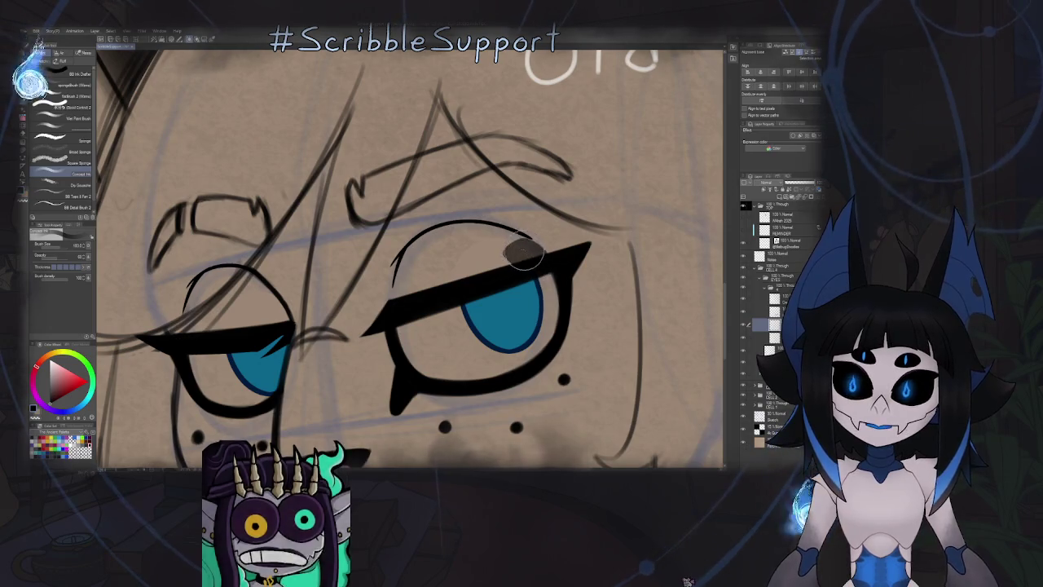
pyautogui.moveTo(522, 255)
pyautogui.mouseDown()
pyautogui.moveTo(436, 238)
pyautogui.moveTo(413, 304)
pyautogui.moveTo(407, 282)
pyautogui.moveTo(501, 244)
pyautogui.mouseUp()
pyautogui.press('e')
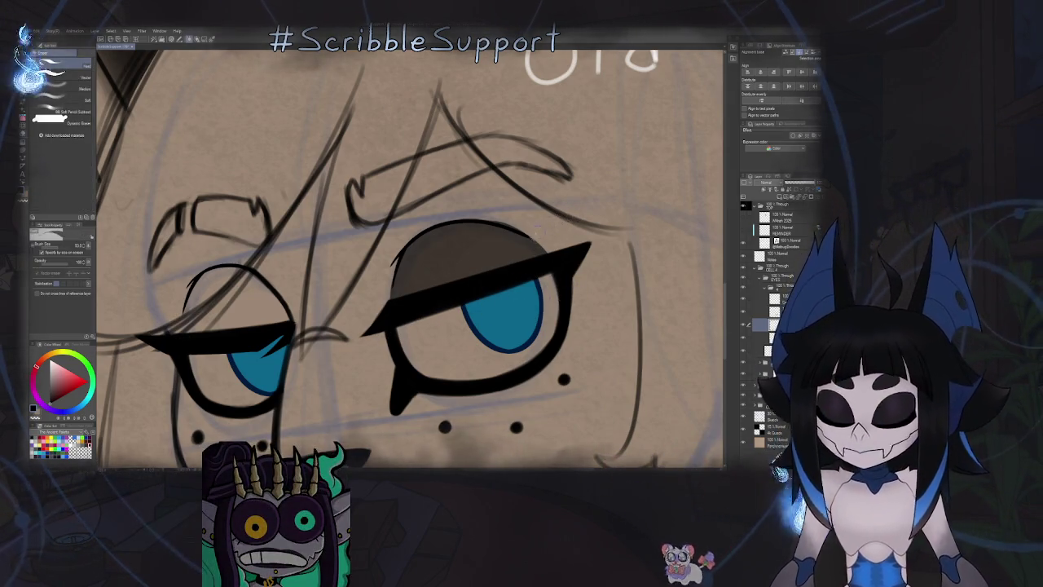
pyautogui.press('b')
# Flip the view to check the face, reset it, and pick the lid-shading brush set.
pyautogui.press('h')
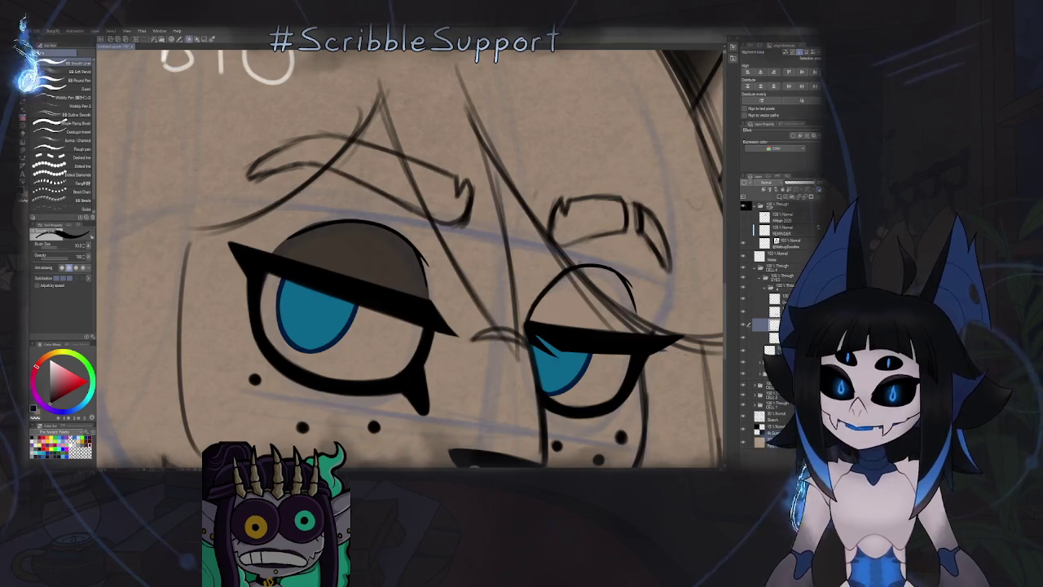
pyautogui.press('b')
pyautogui.scroll(5, 419, 223)
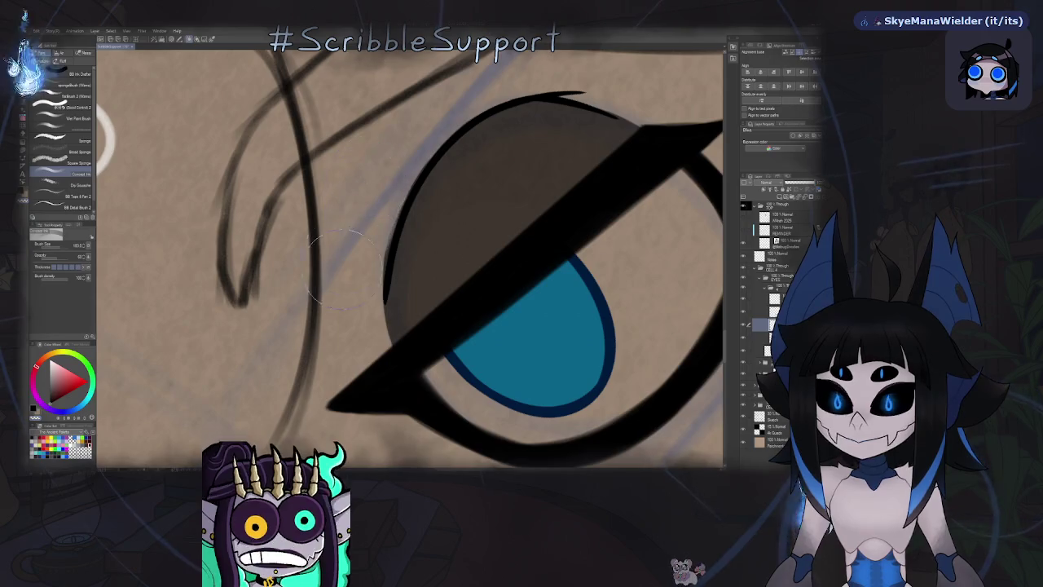
pyautogui.hotkey('ctrl', '0')
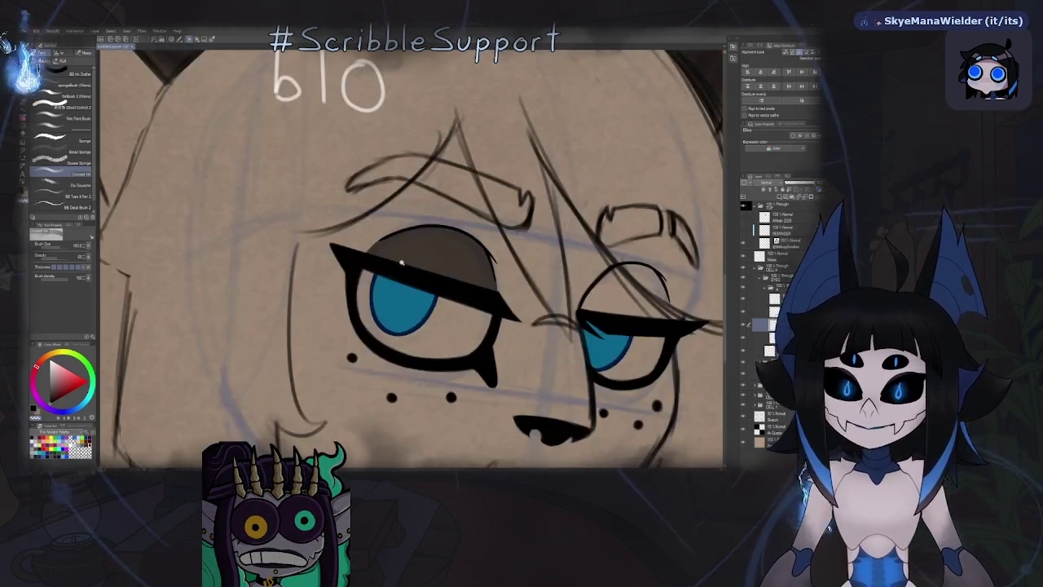
pyautogui.press('h')
pyautogui.press('b')
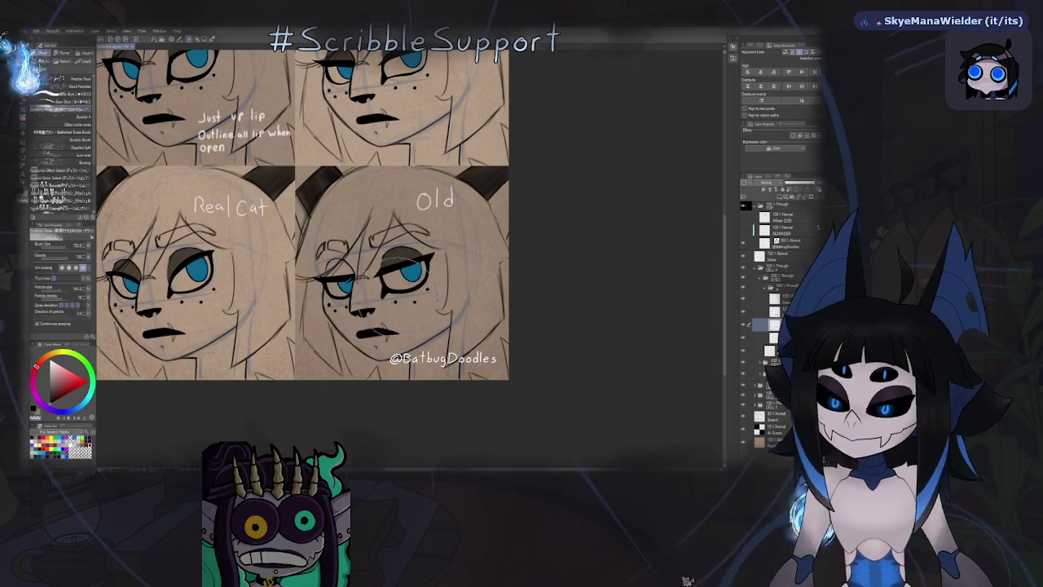
pyautogui.press('b')
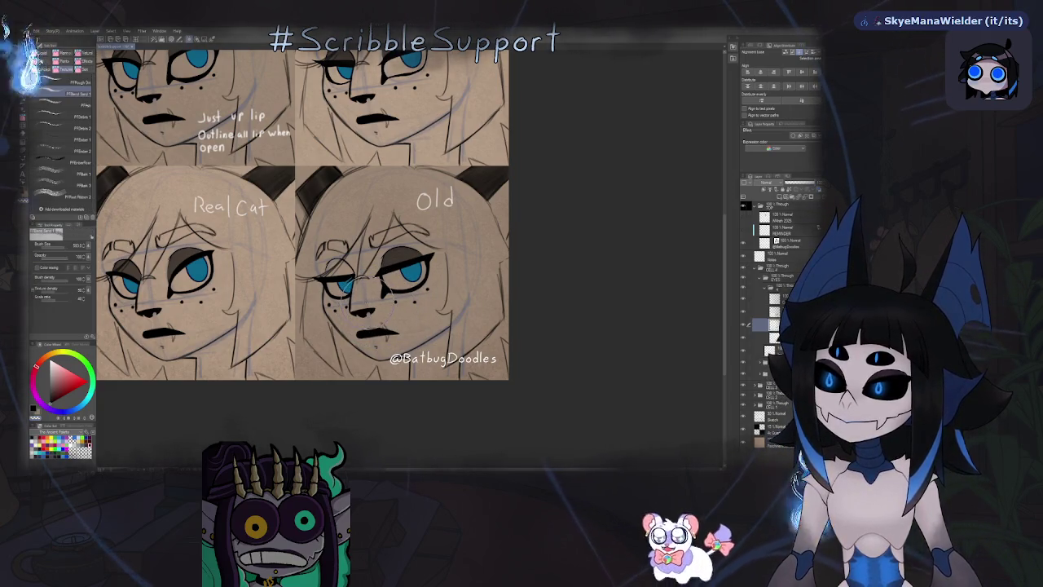
pyautogui.press('b')
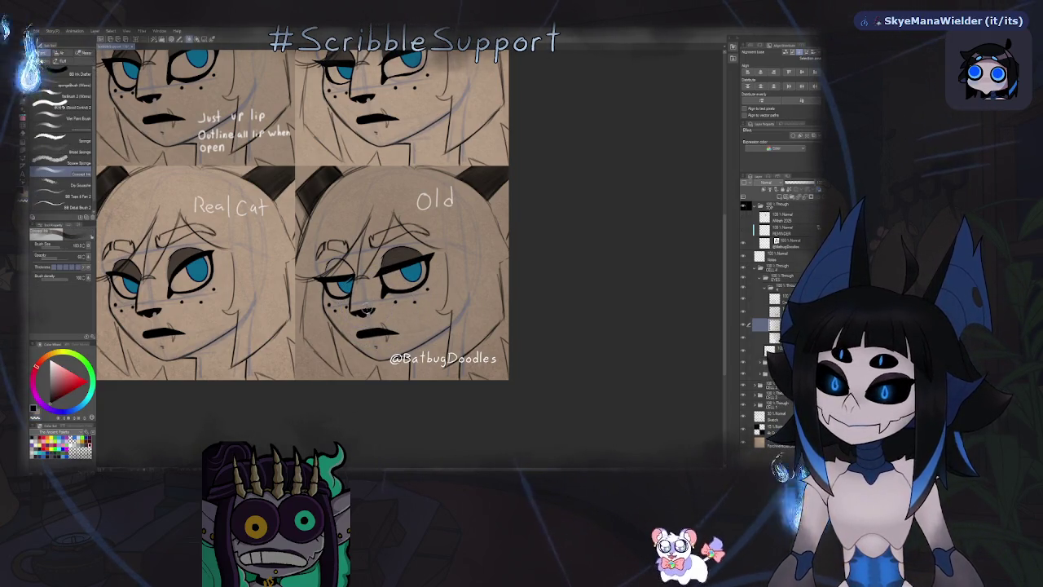
# Paint brown lid shading above the lash line, filling the tan gap in the eyelid.
pyautogui.scroll(2, 366, 310)
pyautogui.scroll(2, 367, 309)
pyautogui.scroll(3, 407, 294)
pyautogui.scroll(2, 495, 278)
pyautogui.moveTo(495, 279); pyautogui.dragTo(492, 281)
pyautogui.moveTo(469, 232); pyautogui.dragTo(418, 241)
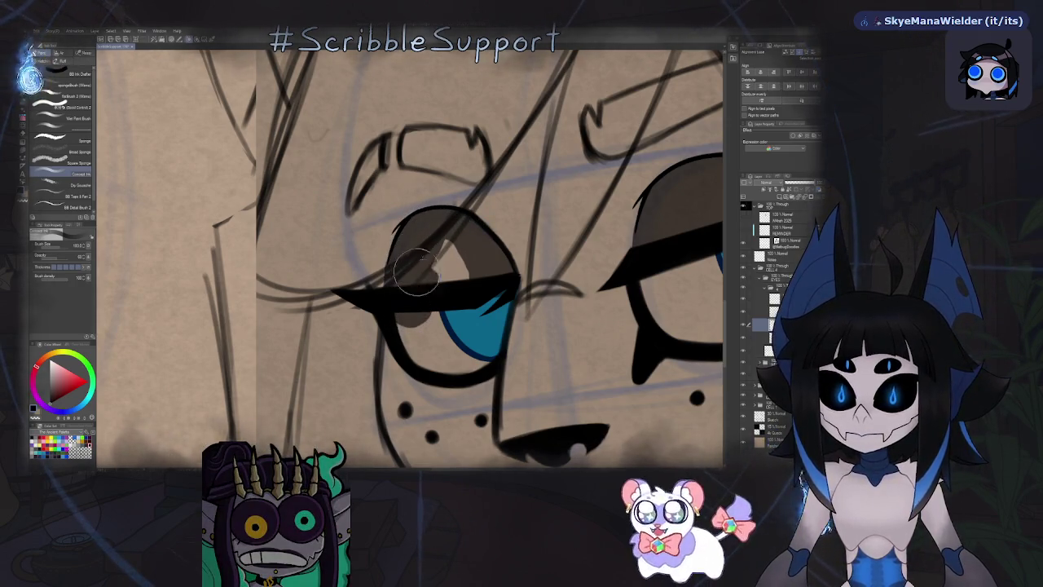
pyautogui.moveTo(414, 279); pyautogui.dragTo(446, 266)
pyautogui.press('e')
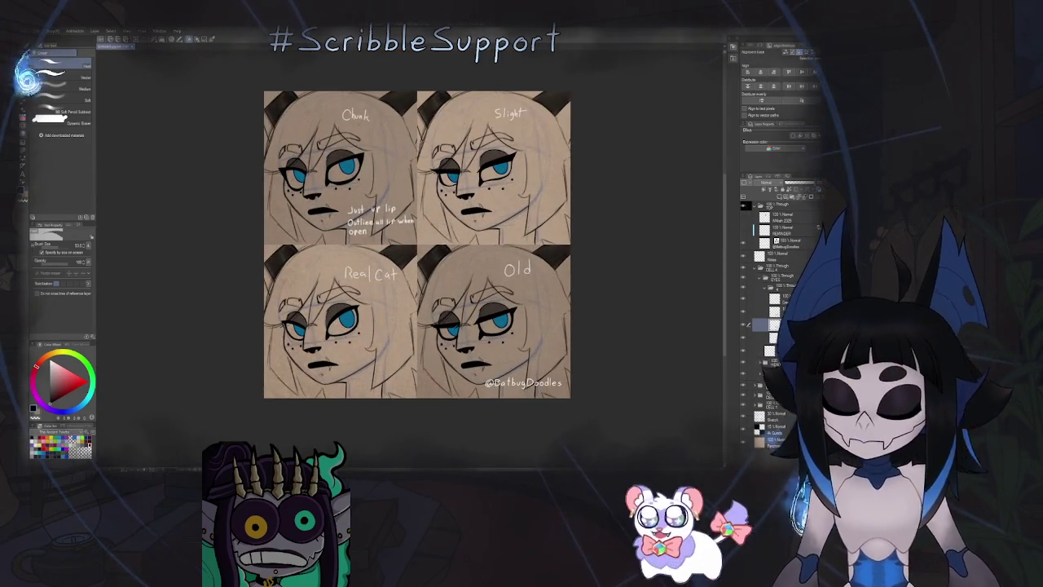
pyautogui.press('b')
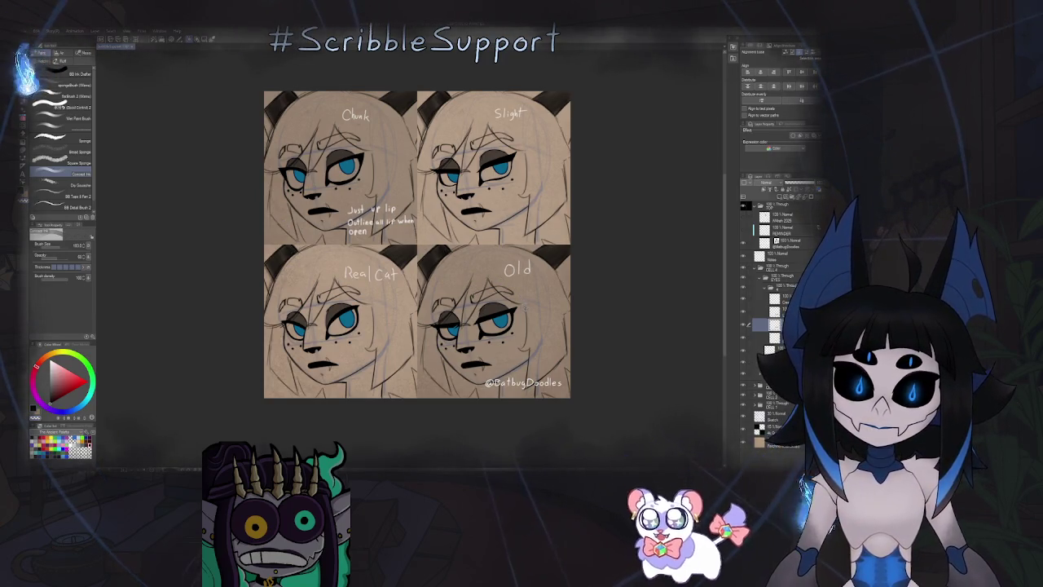
pyautogui.scroll(1, 511, 334)
pyautogui.scroll(2, 511, 335)
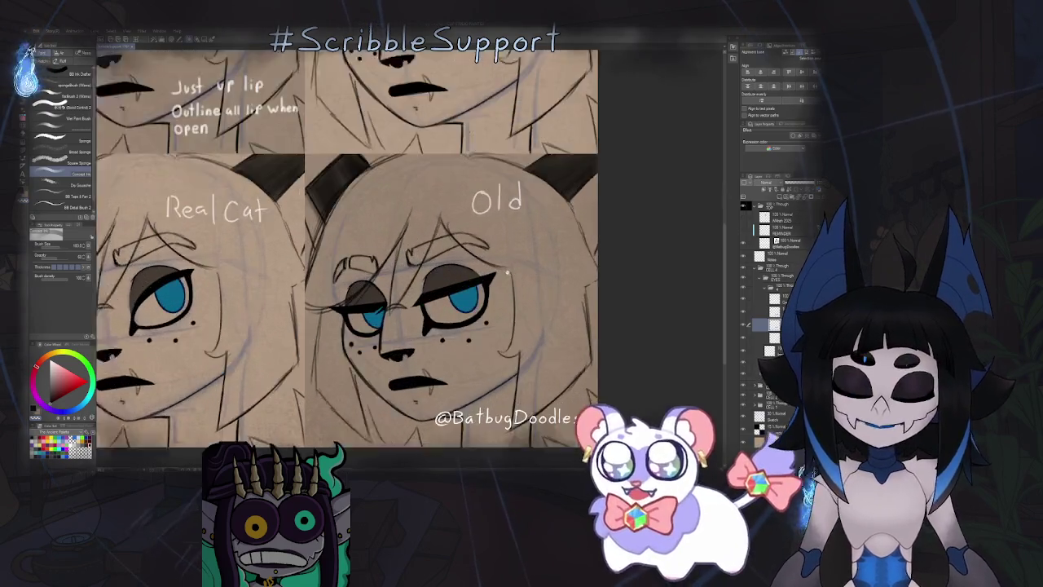
pyautogui.scroll(1, 511, 334)
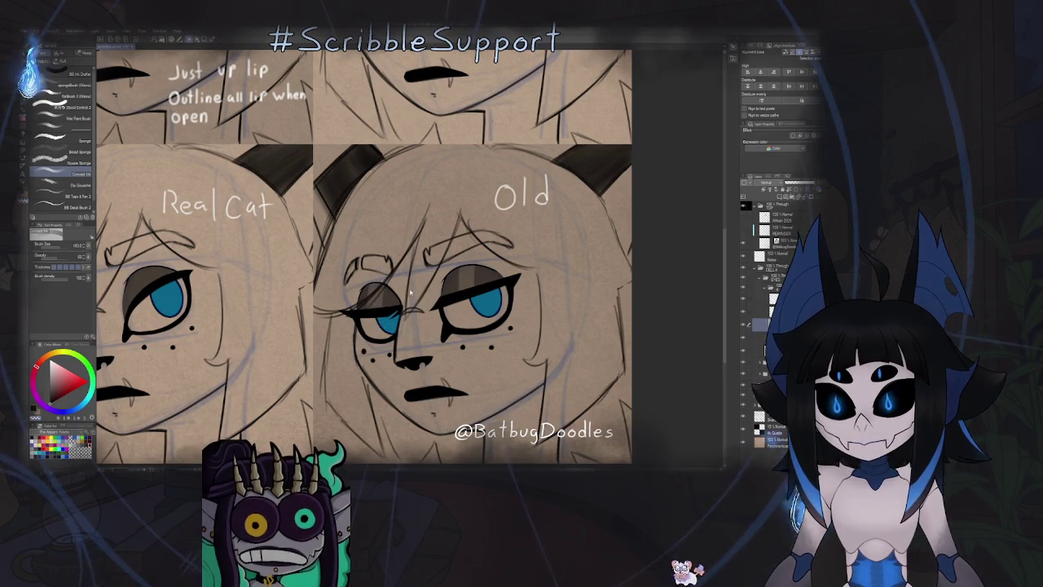
pyautogui.scroll(-5, 470, 268)
pyautogui.scroll(3, 470, 268)
pyautogui.scroll(2, 470, 268)
pyautogui.scroll(2, 470, 267)
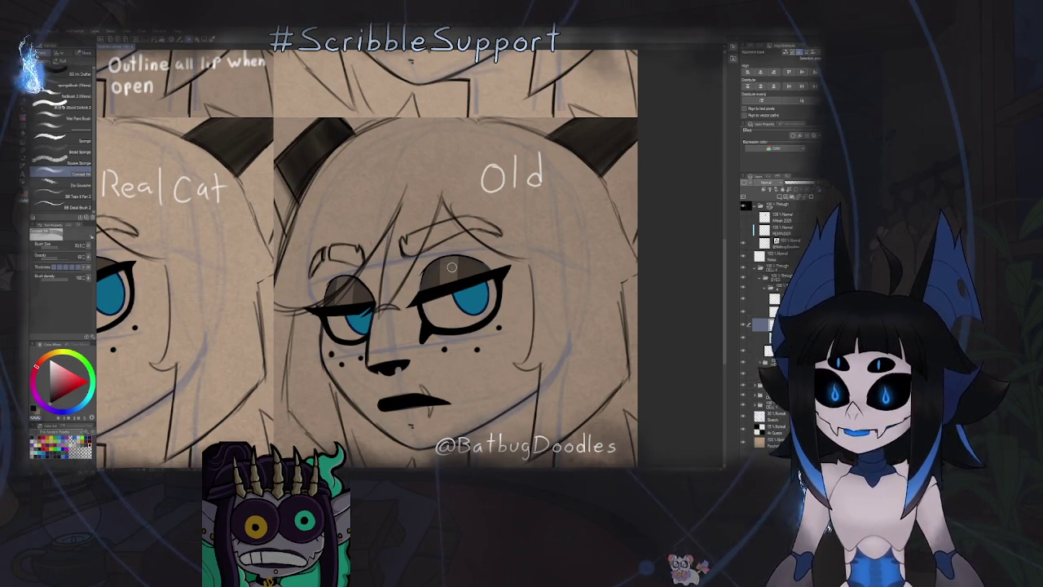
pyautogui.scroll(-5, 460, 256)
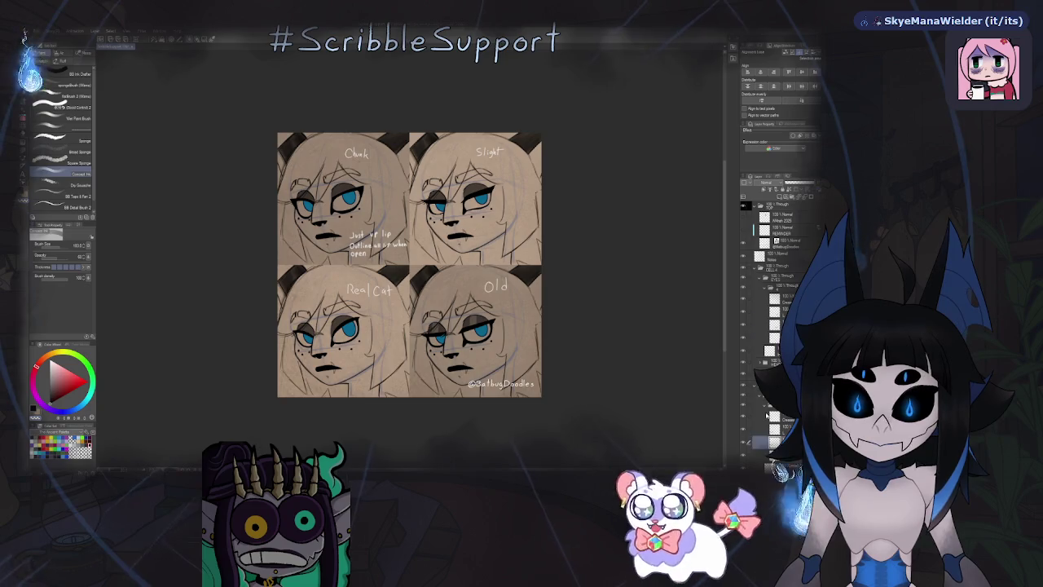
pyautogui.scroll(5, 351, 314)
pyautogui.scroll(2, 250, 359)
pyautogui.scroll(1, 250, 359)
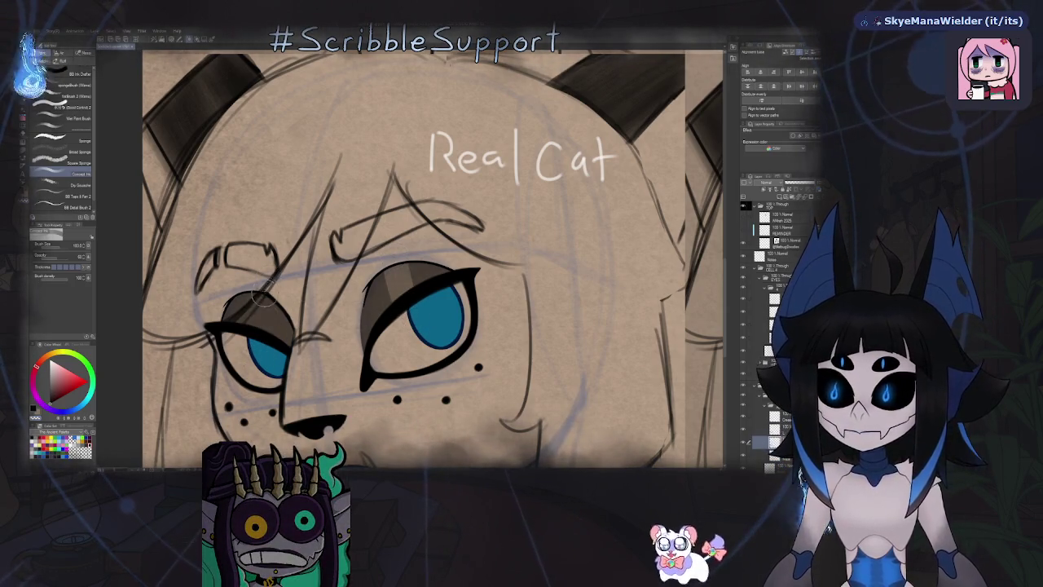
pyautogui.scroll(-4, 253, 346)
pyautogui.scroll(4, 281, 235)
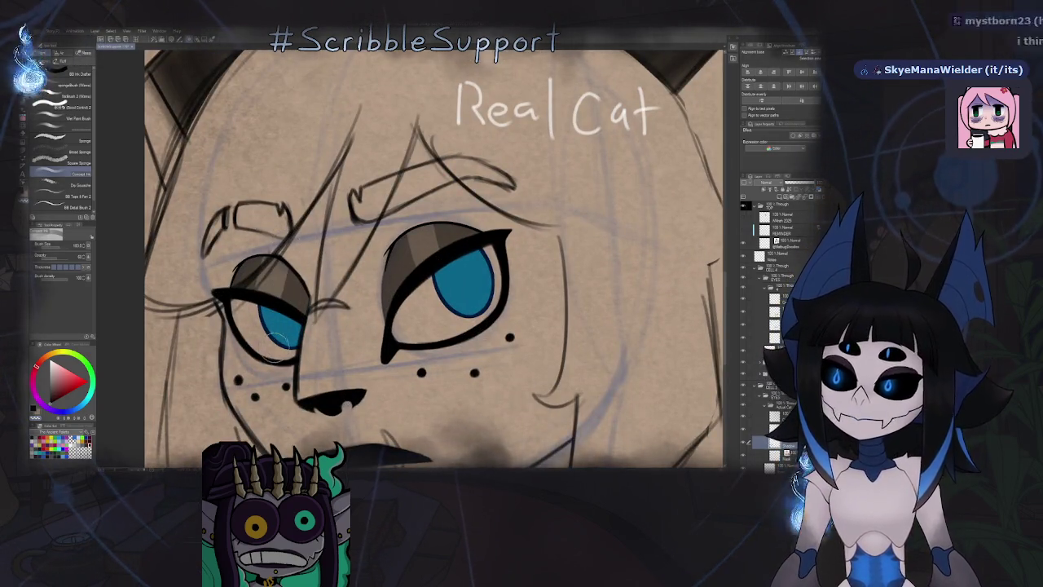
pyautogui.scroll(-4, 279, 308)
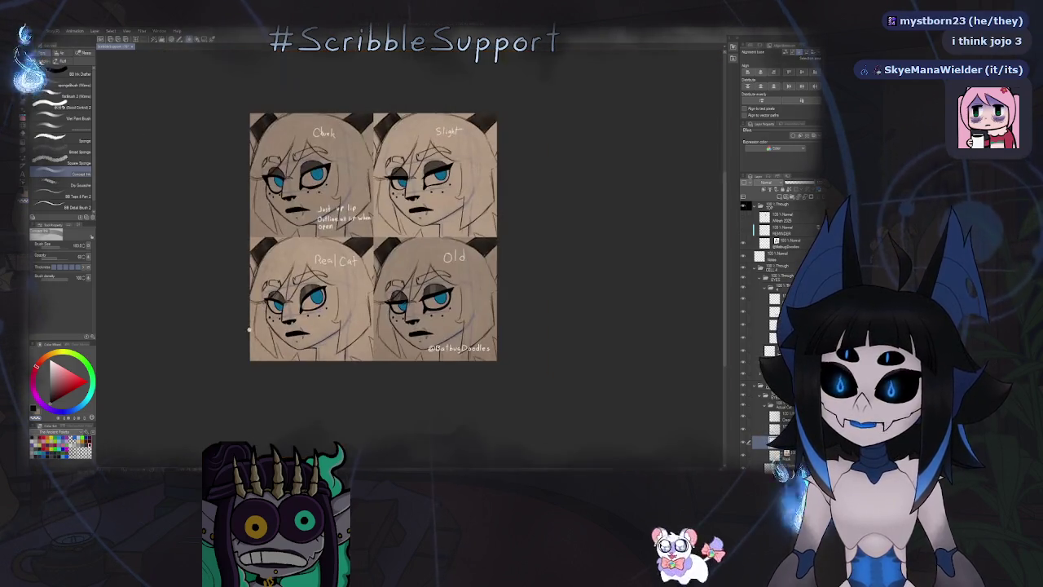
pyautogui.scroll(4, 273, 299)
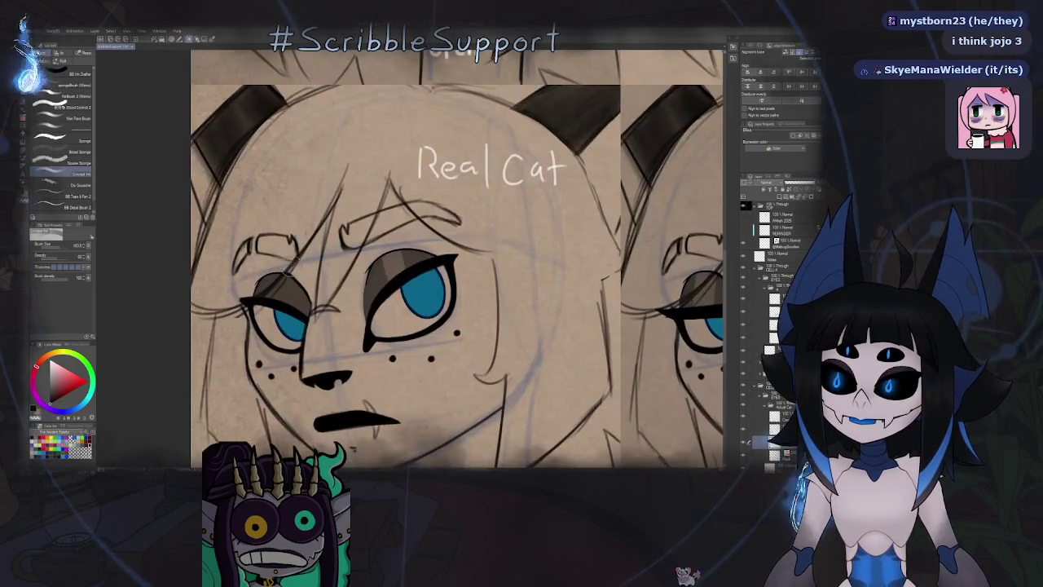
pyautogui.scroll(-4, 284, 330)
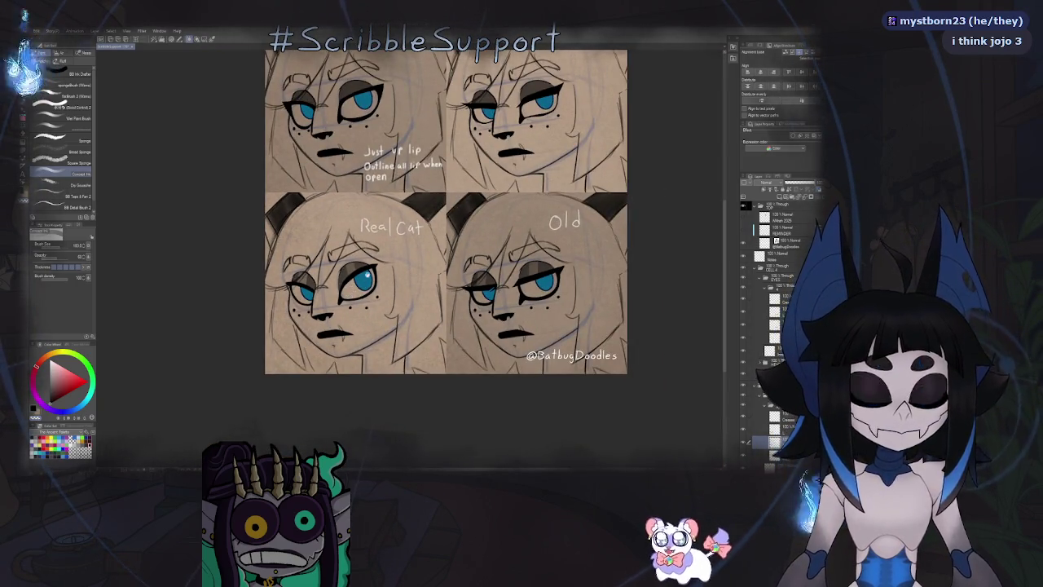
pyautogui.moveTo(351, 289); pyautogui.dragTo(335, 332)
pyautogui.moveTo(391, 254); pyautogui.dragTo(367, 306)
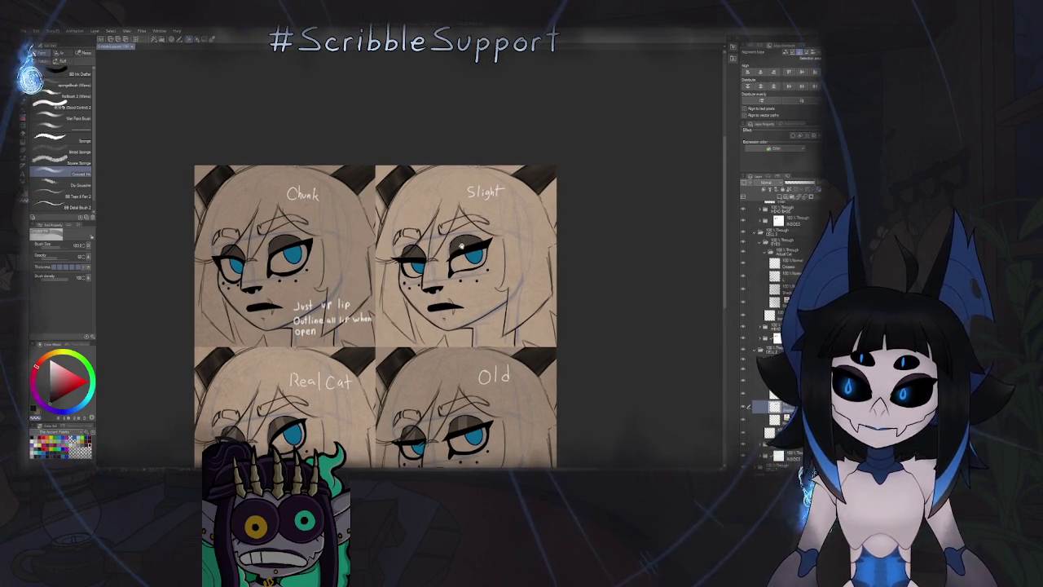
pyautogui.scroll(2, 467, 244)
pyautogui.scroll(2, 464, 236)
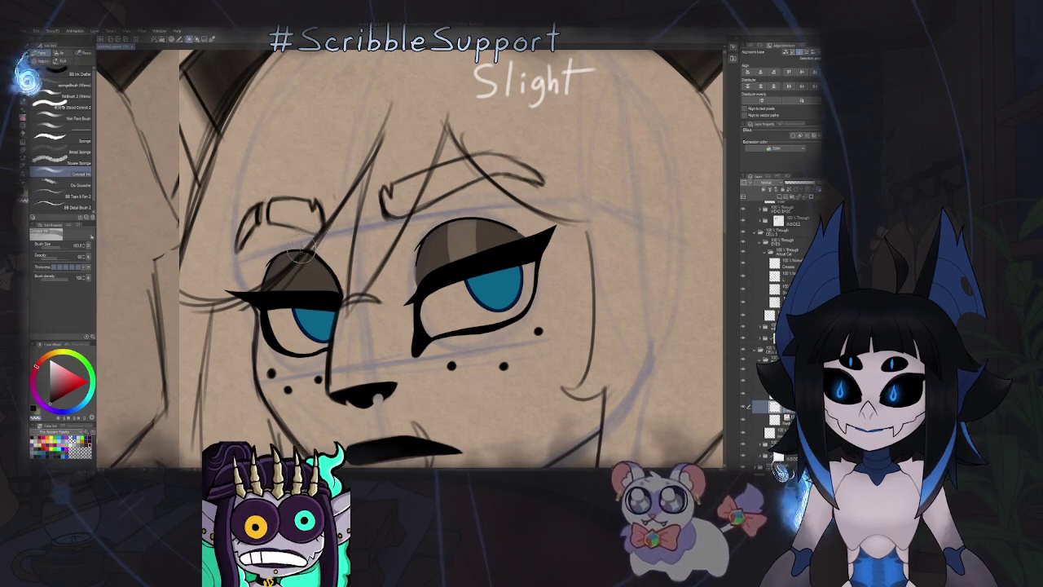
pyautogui.scroll(-3, 468, 261)
pyautogui.scroll(-1, 468, 261)
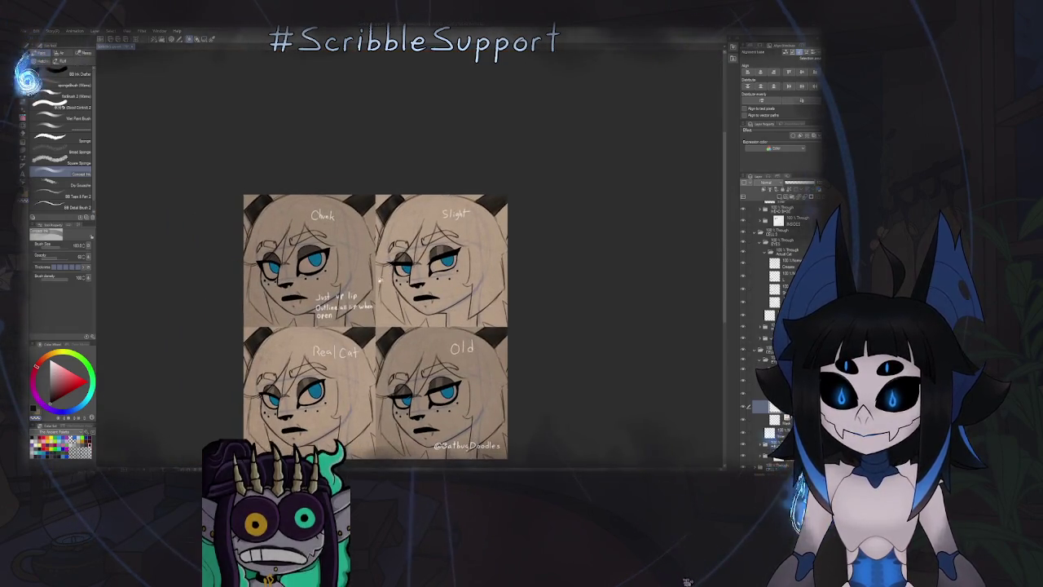
pyautogui.scroll(-1, 468, 261)
pyautogui.scroll(5, 343, 242)
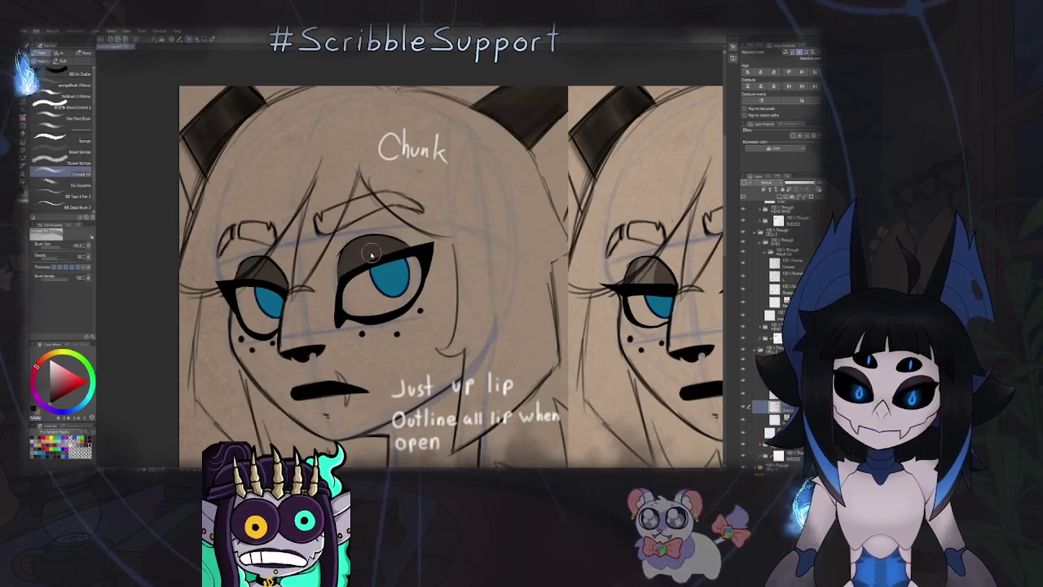
pyautogui.press('o')
pyautogui.press('b')
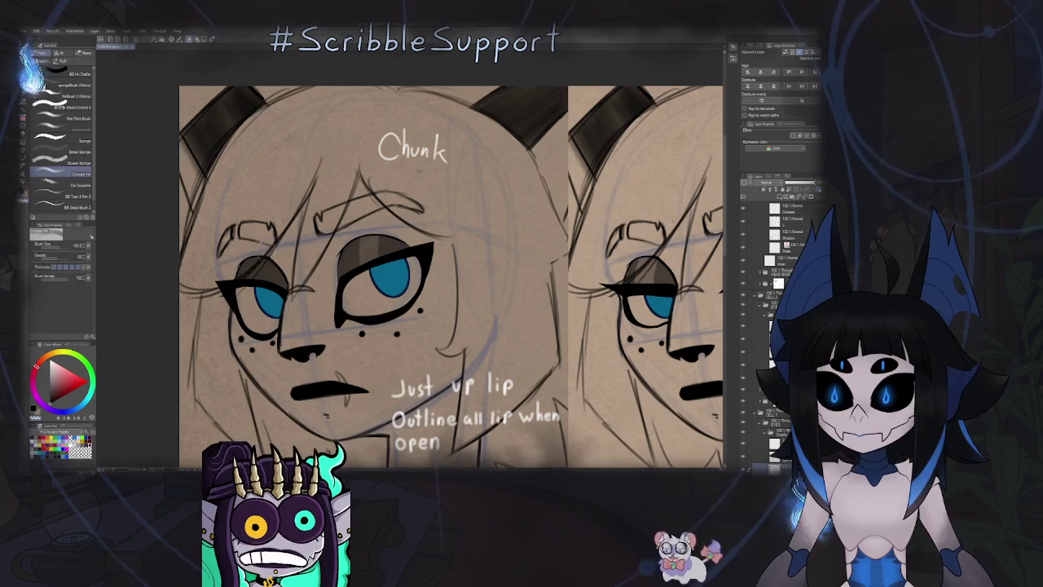
pyautogui.scroll(-5, 277, 267)
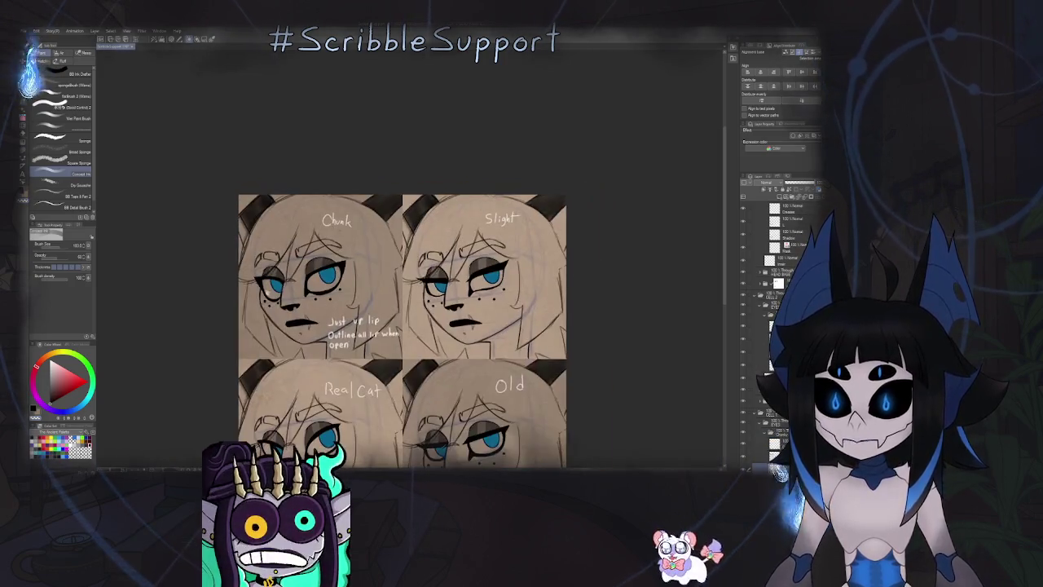
pyautogui.scroll(-2, 369, 274)
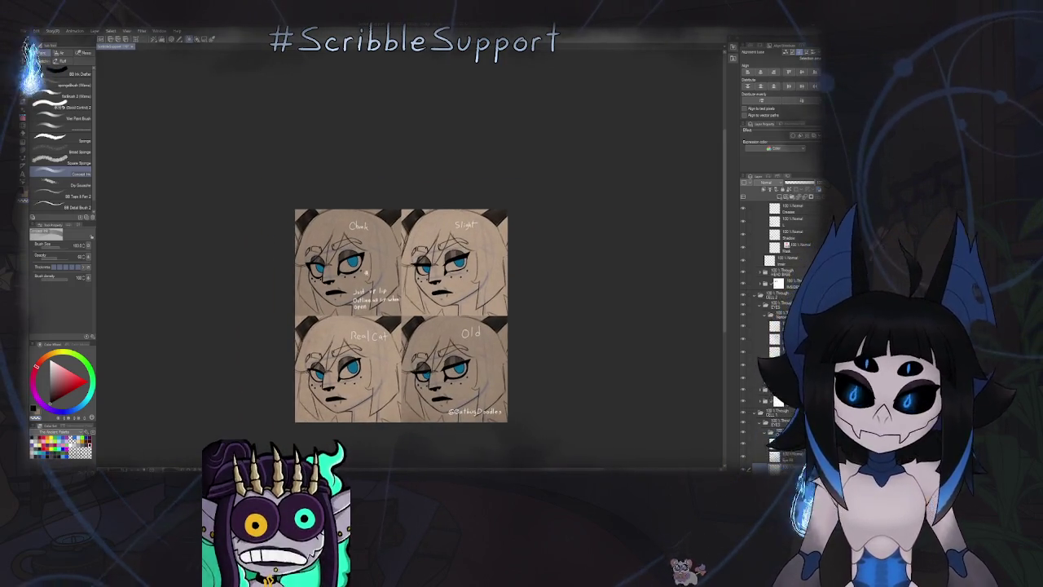
pyautogui.scroll(5, 369, 274)
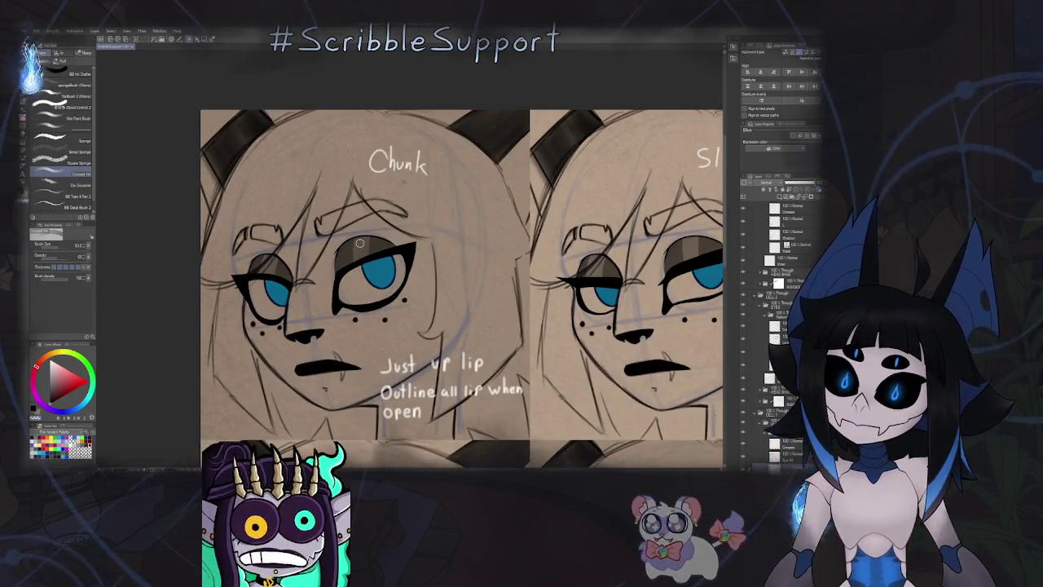
pyautogui.scroll(3, 359, 243)
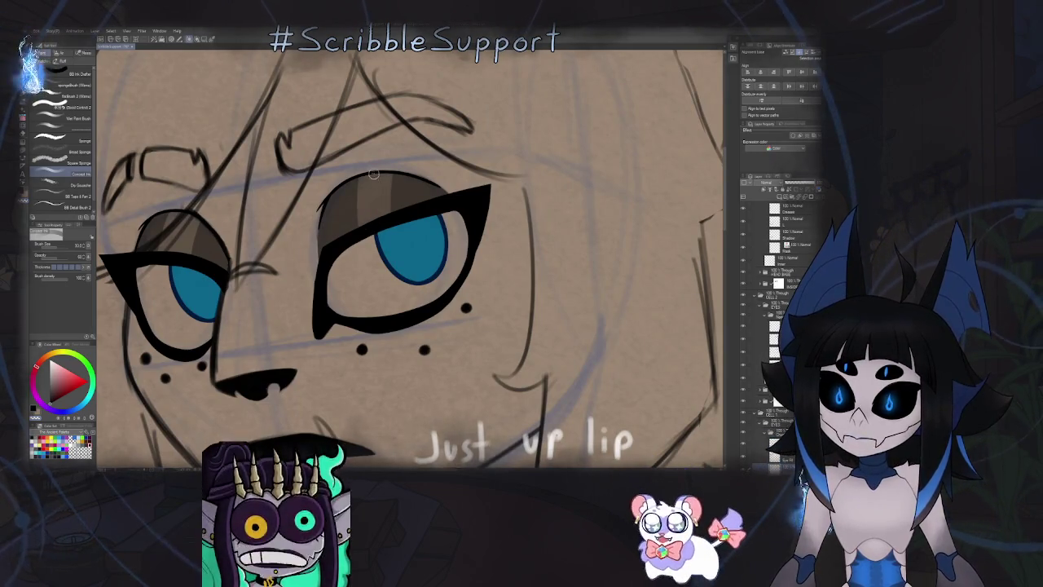
pyautogui.moveTo(298, 266); pyautogui.dragTo(372, 248)
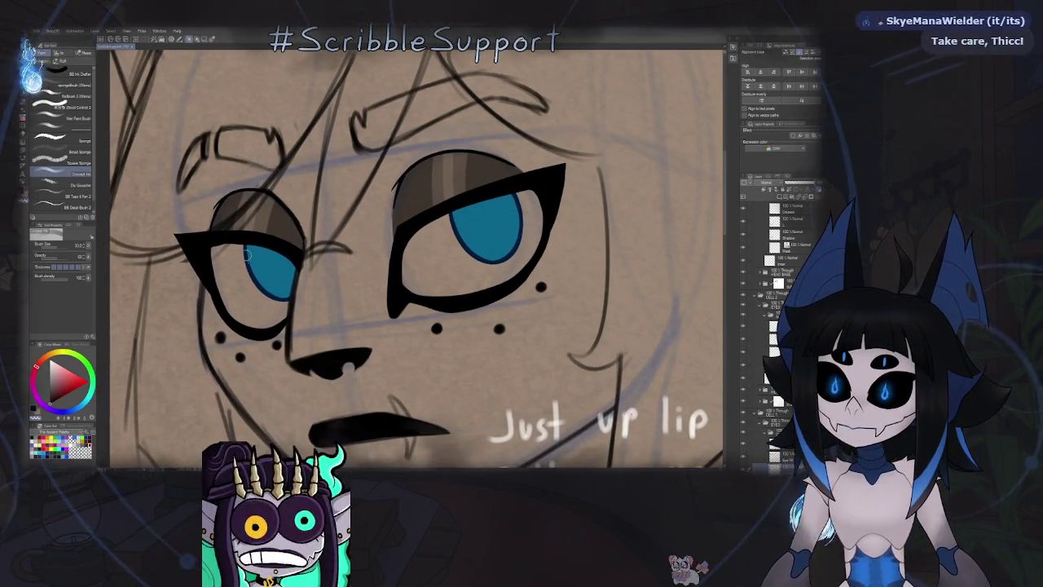
pyautogui.moveTo(246, 254); pyautogui.dragTo(148, 319)
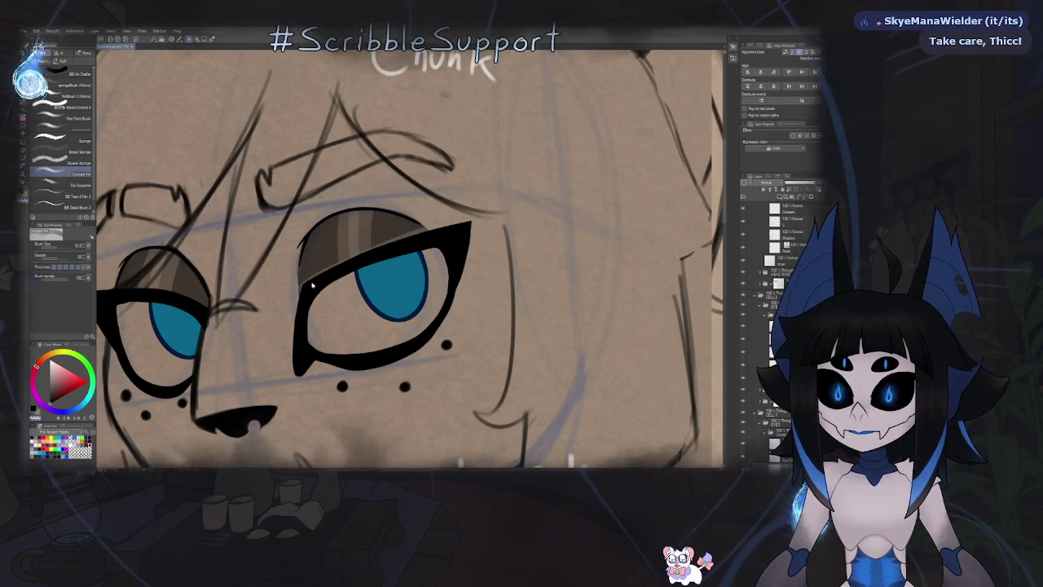
pyautogui.hotkey('ctrl', '0')
pyautogui.press('h')
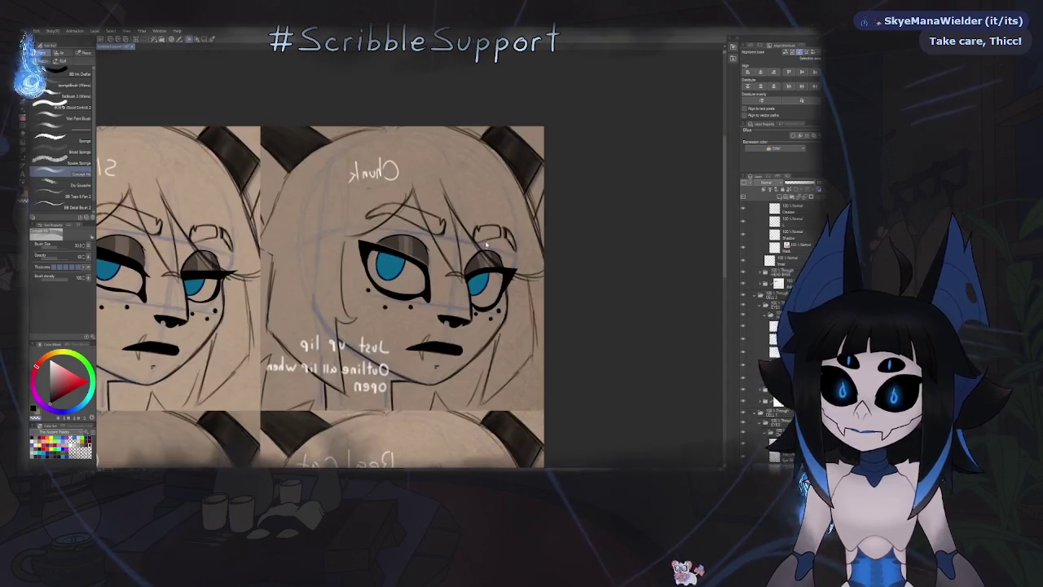